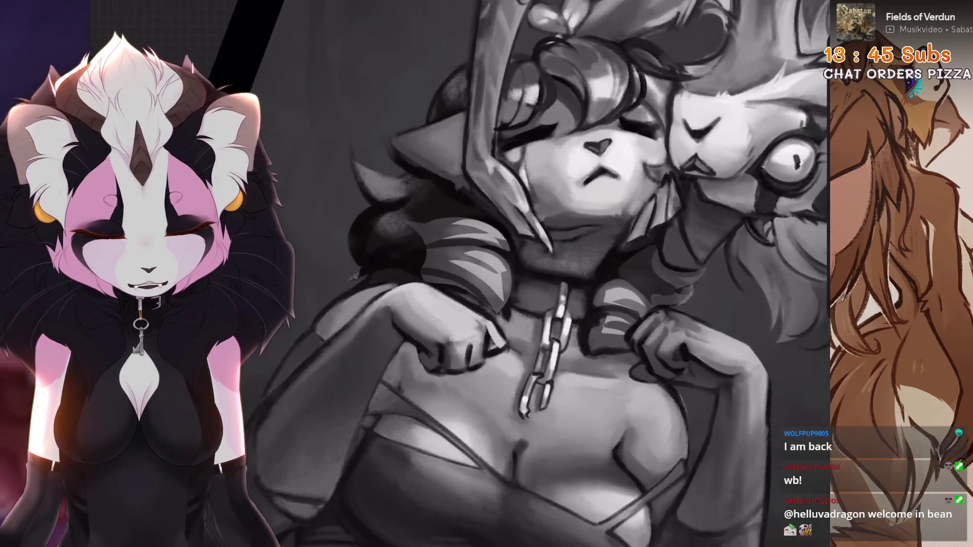
- Frame the hanging chain and ring, try a light highlight on the ring face, then undo it
scroll(492, 304, up, 5)
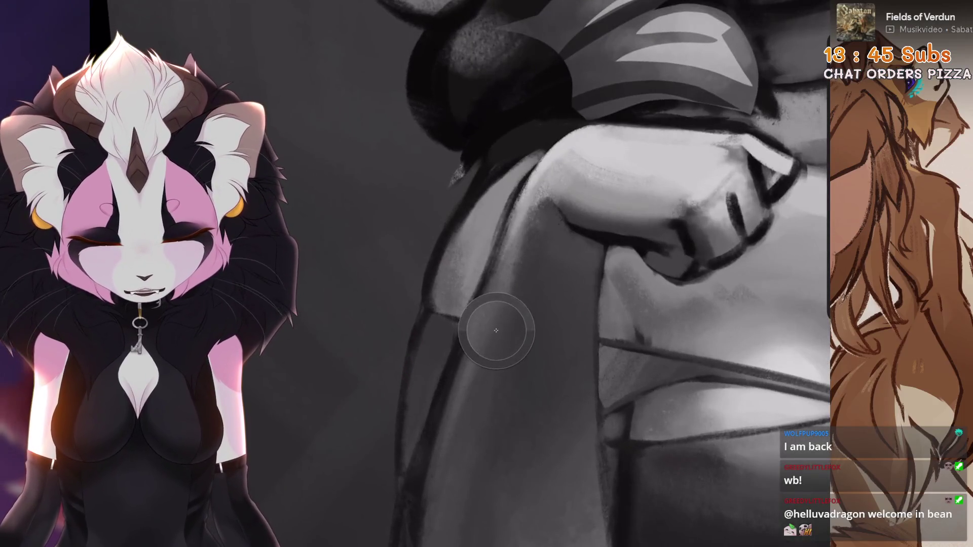
scroll(488, 337, down, 3)
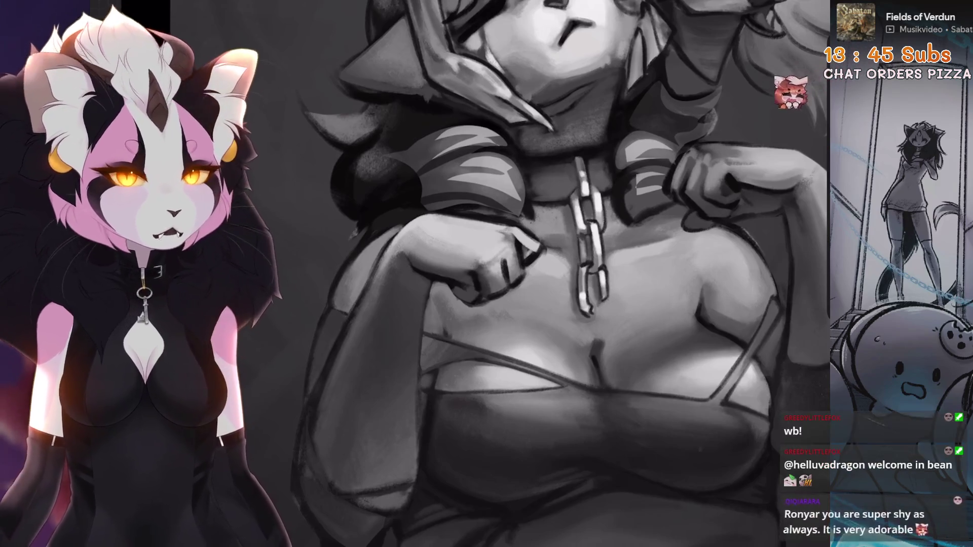
key(ctrl+minus)
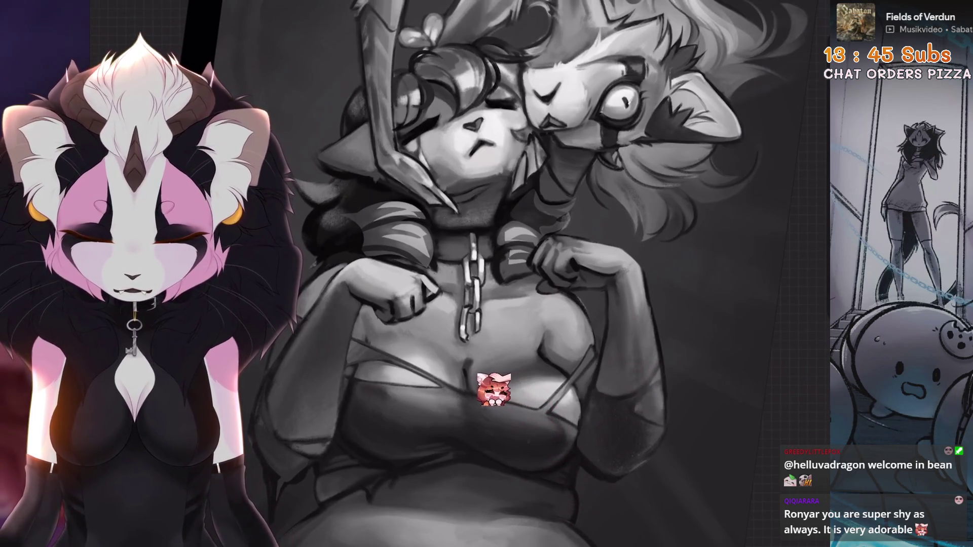
key(ctrl+0)
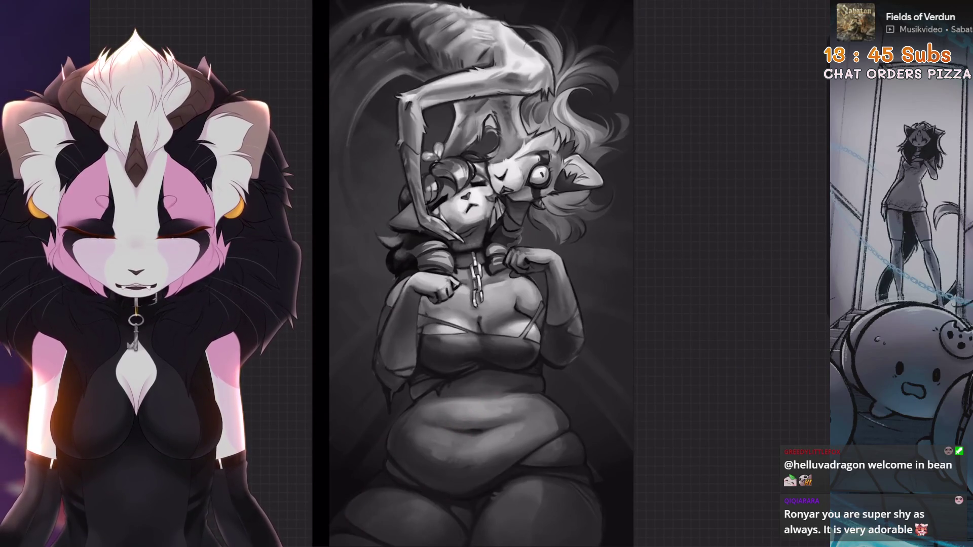
scroll(436, 446, up, 5)
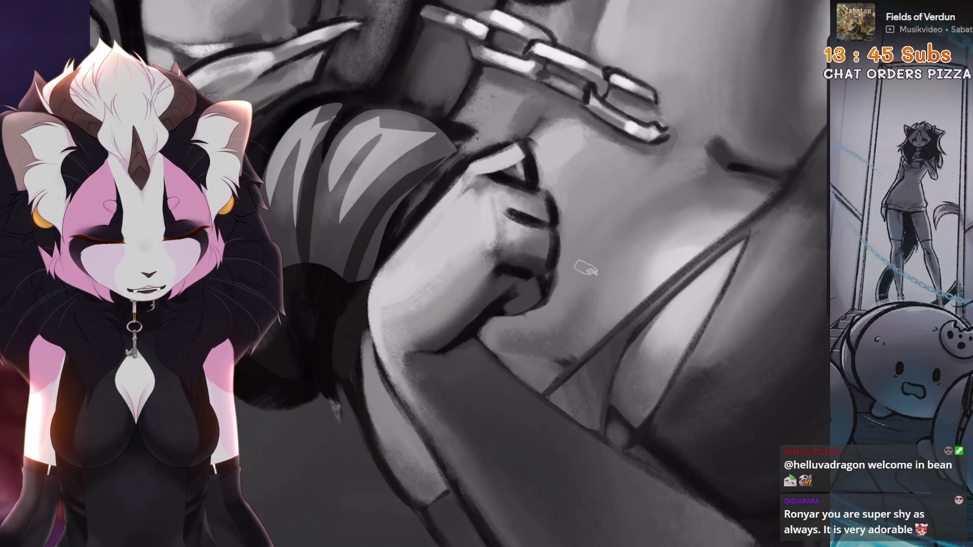
scroll(507, 341, up, 5)
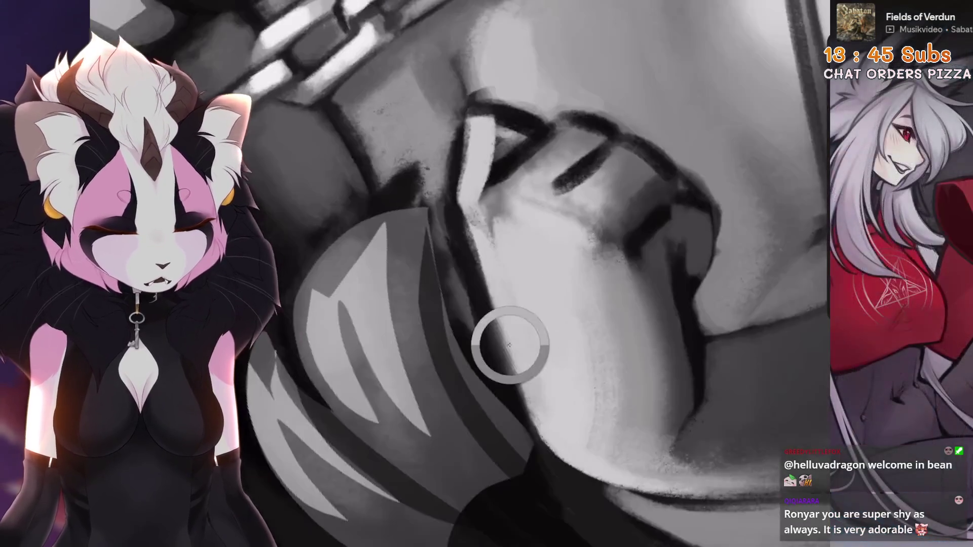
drag(627, 153, 672, 234)
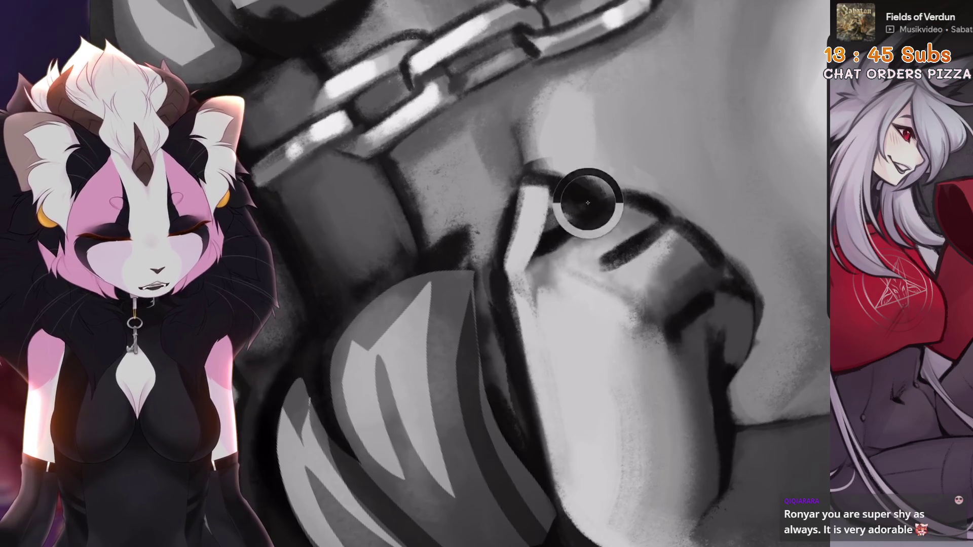
mouse_move(634, 276)
mouse_down()
mouse_move(676, 238)
mouse_move(659, 256)
mouse_move(598, 239)
mouse_move(634, 221)
mouse_up()
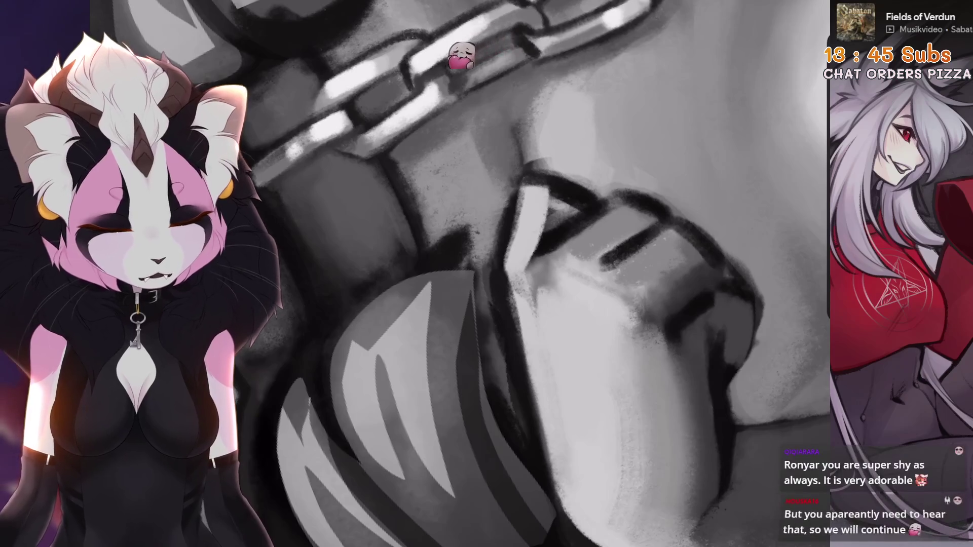
key(ctrl+0)
key(ctrl+z)
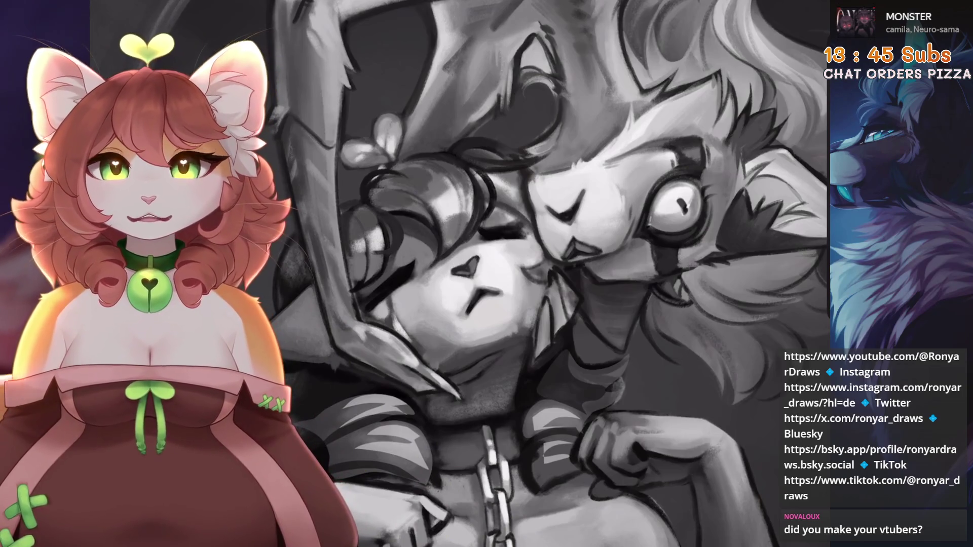
- Zoom out to see the whole grayscale two-character illustration
scroll(552, 273, down, 5)
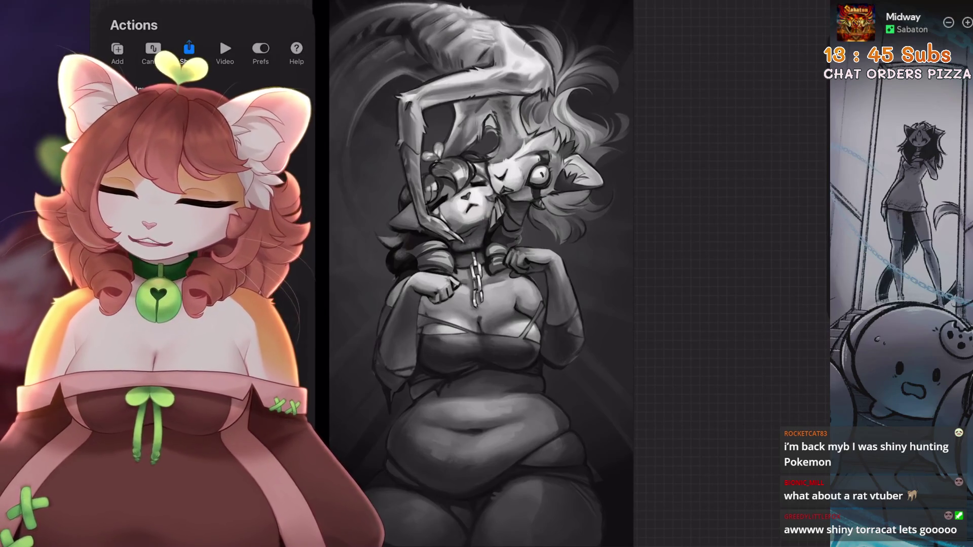
- Start the Time-lapse Replay of the painting
click(157, 92)
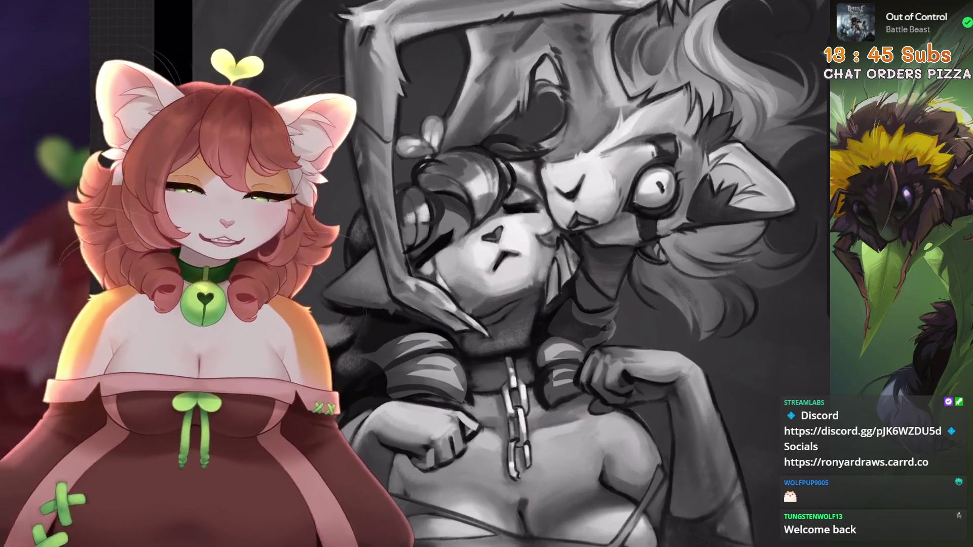
- Zoom in on the chain hanging from the collar down the chest
scroll(304, 228, up, 2)
- Lasso the mask and neck area, sample a grey, and paint lighter texture over the dark jaw
scroll(507, 273, down, 3)
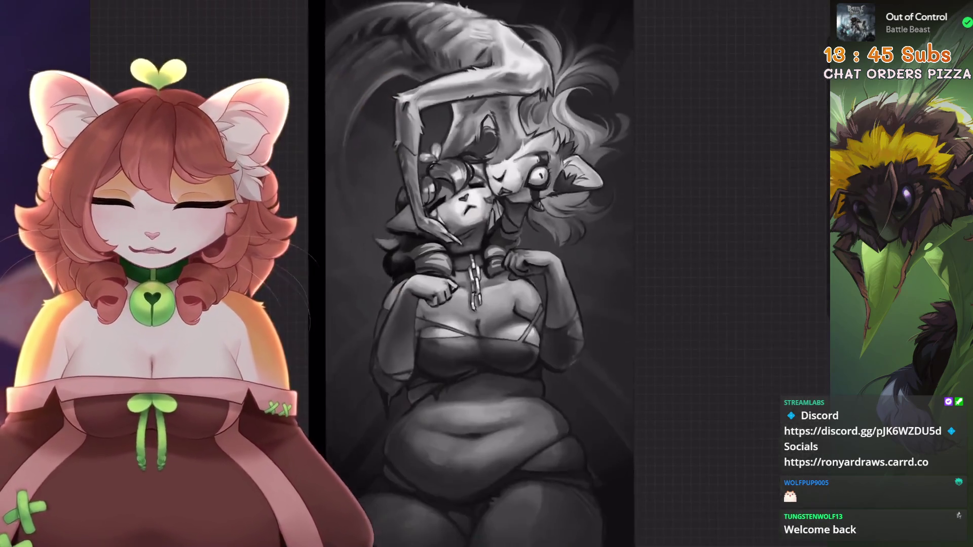
scroll(507, 274, up, 3)
key(s)
scroll(507, 228, up, 3)
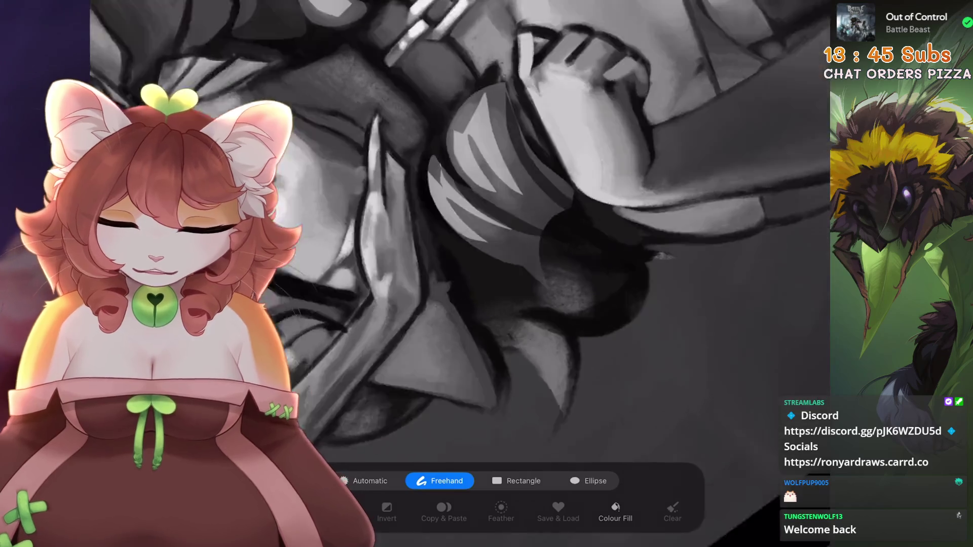
mouse_move(637, 145)
mouse_down()
mouse_move(519, 208)
mouse_move(563, 276)
mouse_move(664, 239)
mouse_move(596, 223)
mouse_up()
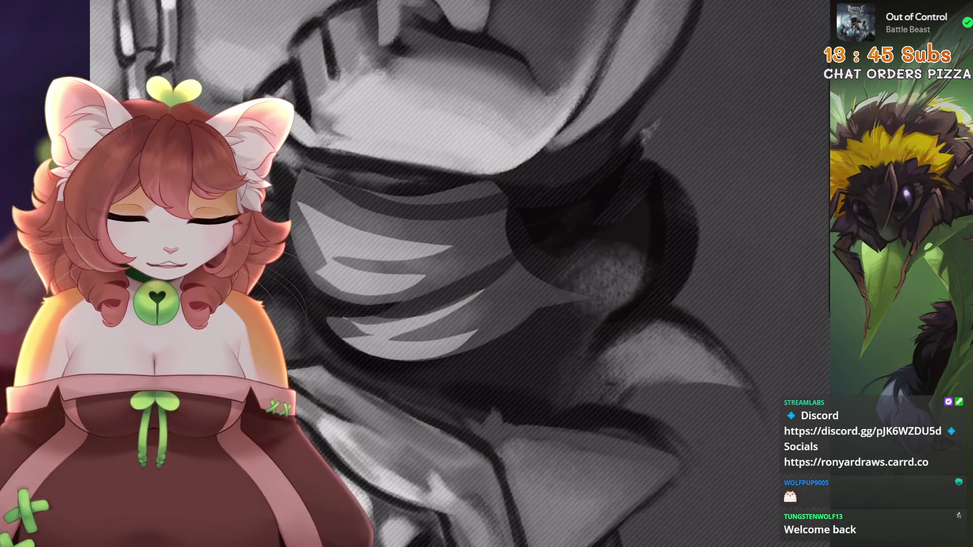
scroll(507, 274, down, 3)
drag(445, 413, 483, 412)
scroll(483, 412, down, 5)
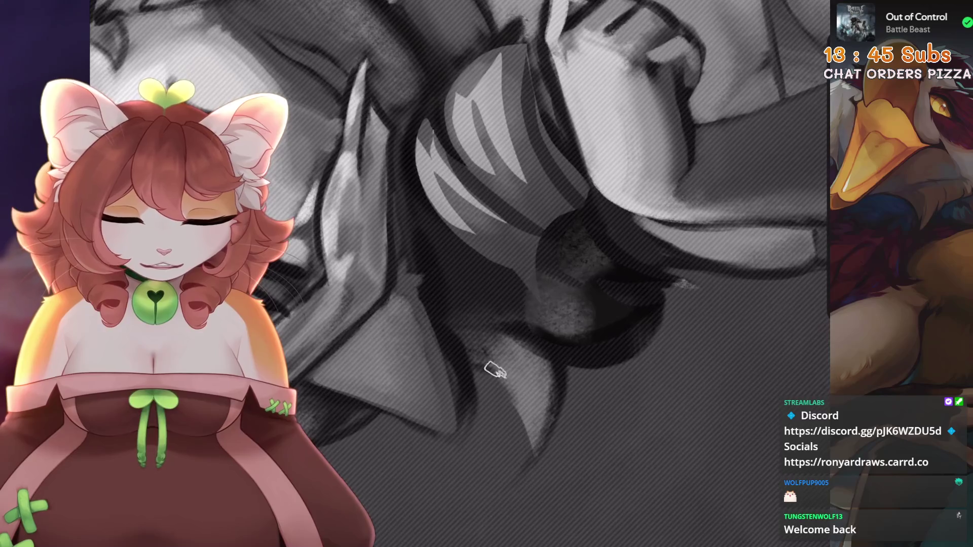
mouse_move(495, 369)
mouse_down()
mouse_move(691, 246)
mouse_move(470, 323)
mouse_up()
scroll(470, 323, down, 5)
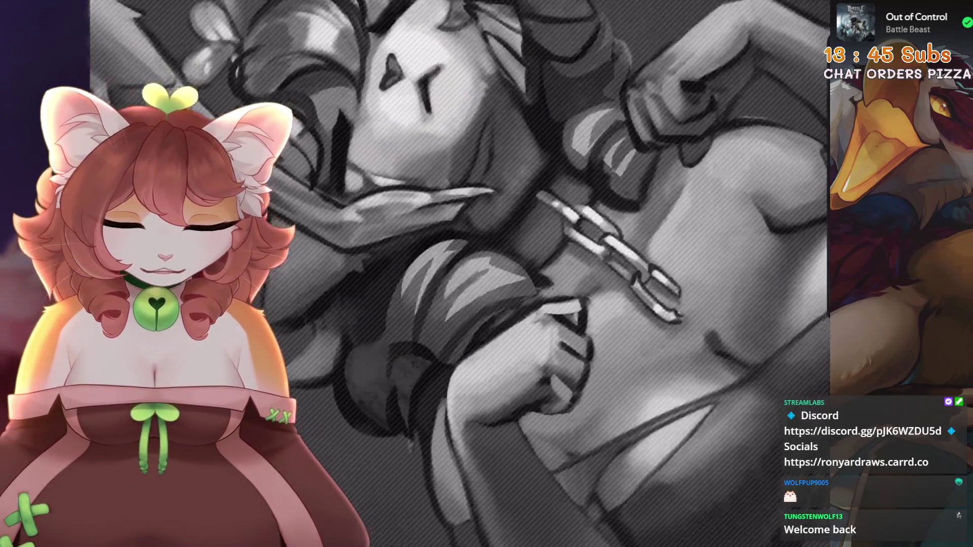
- Try a new freehand selection on the sleeve, then pick a brush to paint inside it
key(s)
scroll(487, 274, up, 5)
drag(544, 220, 501, 369)
key(ctrl+z)
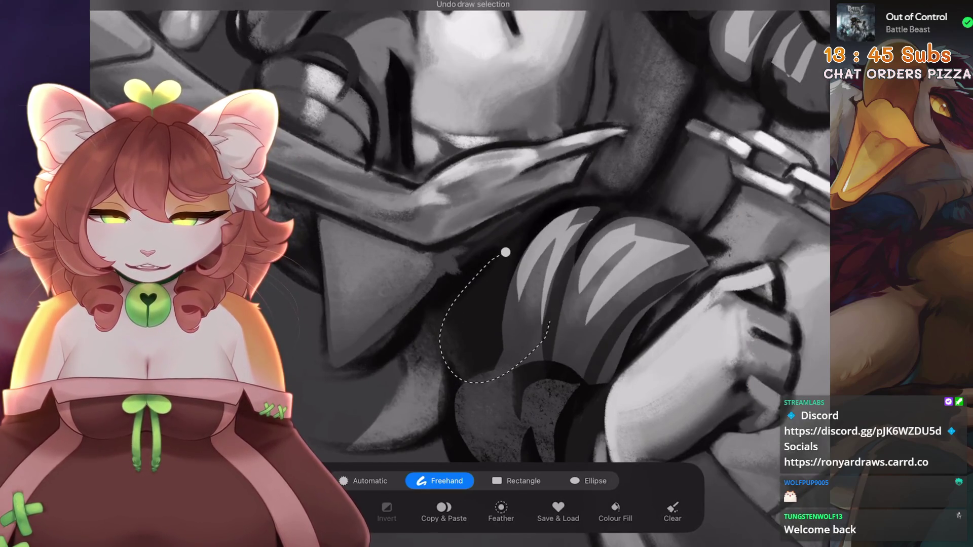
scroll(459, 328, down, 5)
key(b)
scroll(458, 328, up, 5)
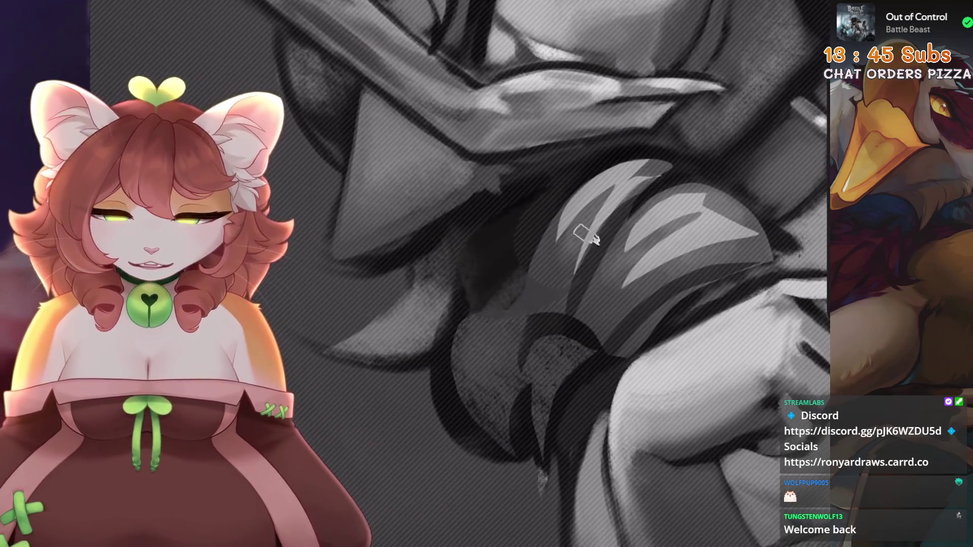
scroll(581, 224, down, 2)
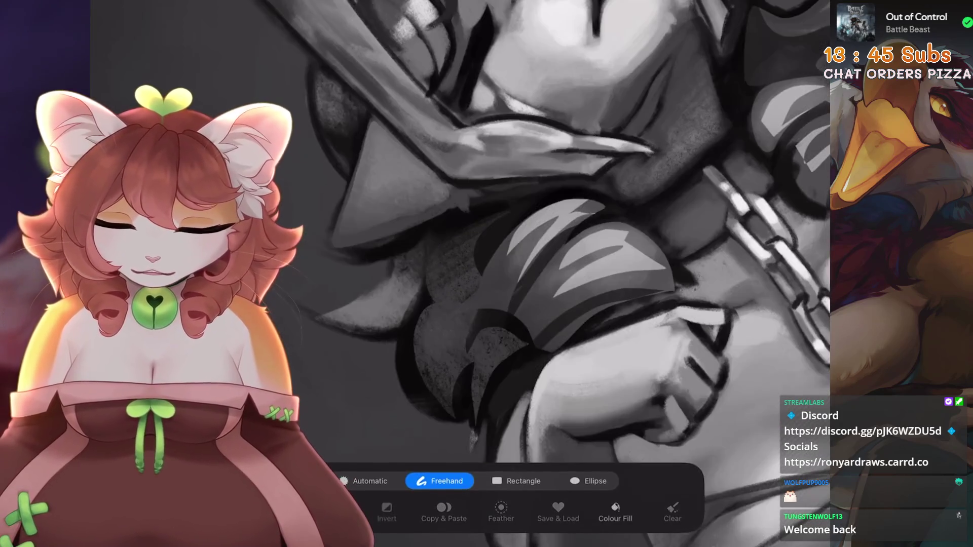
scroll(497, 274, up, 2)
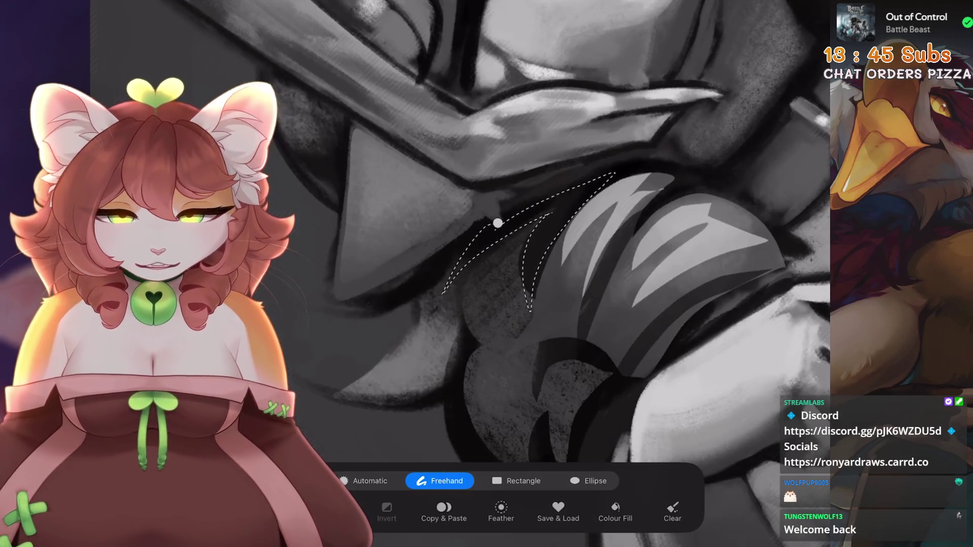
key(b)
click(494, 251)
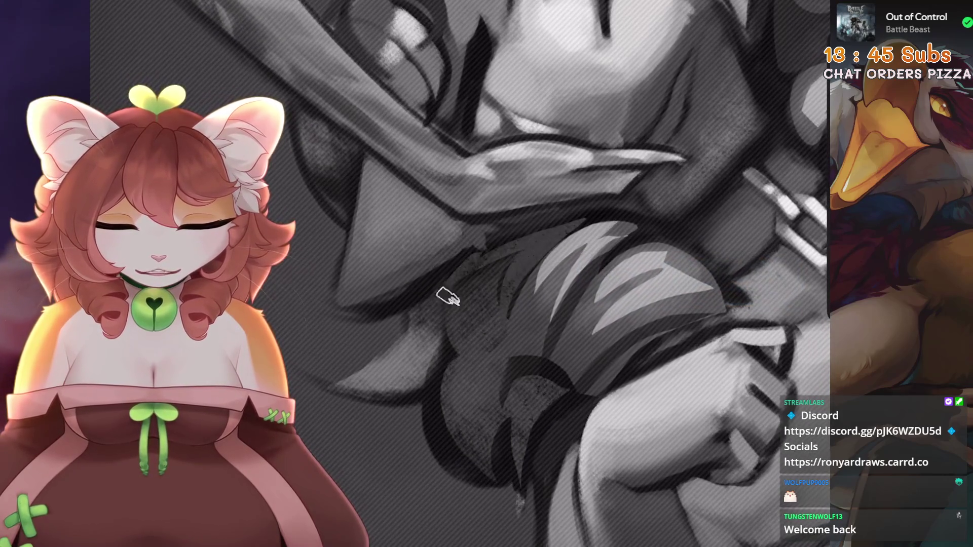
scroll(460, 274, down, 5)
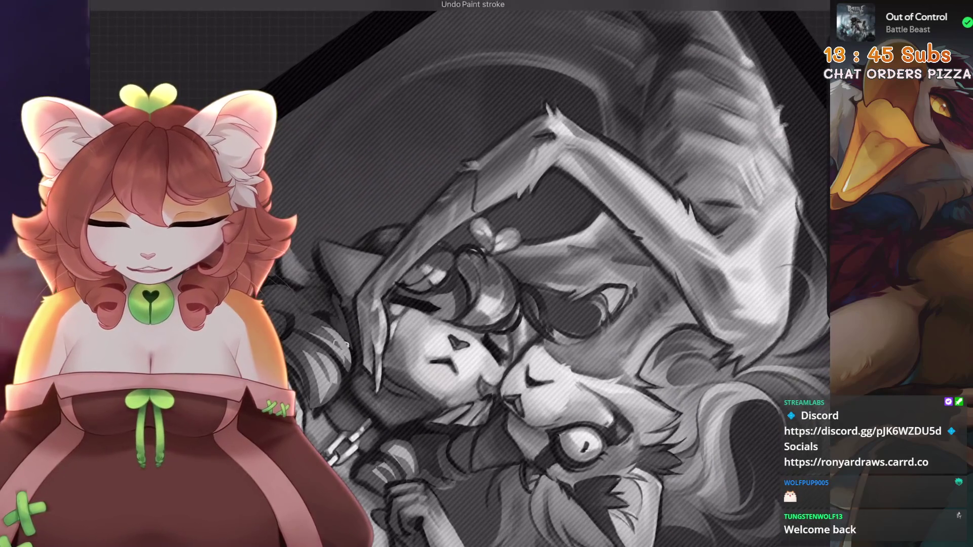
- Outline another freehand selection on the sleeve, then clear the selection
scroll(460, 274, up, 5)
key(s)
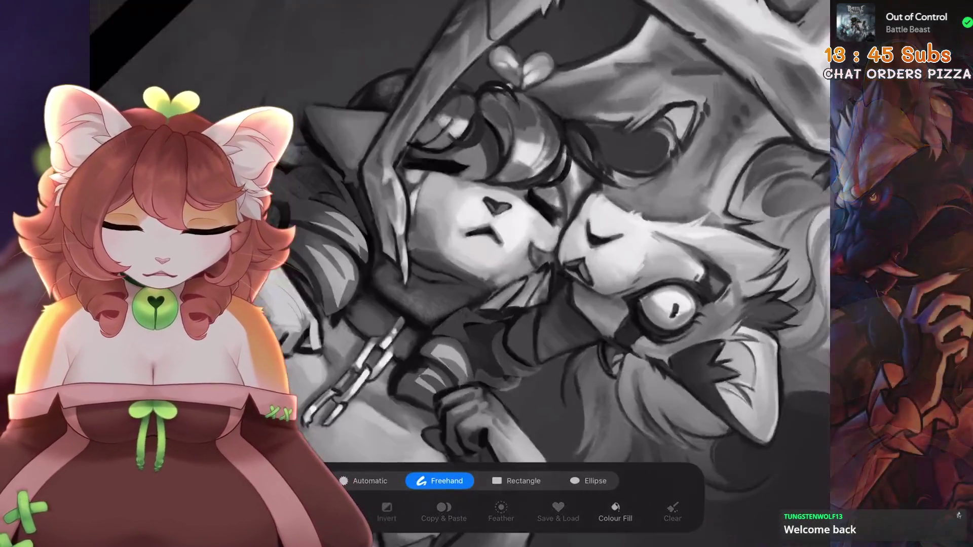
scroll(460, 274, up, 5)
drag(609, 167, 489, 183)
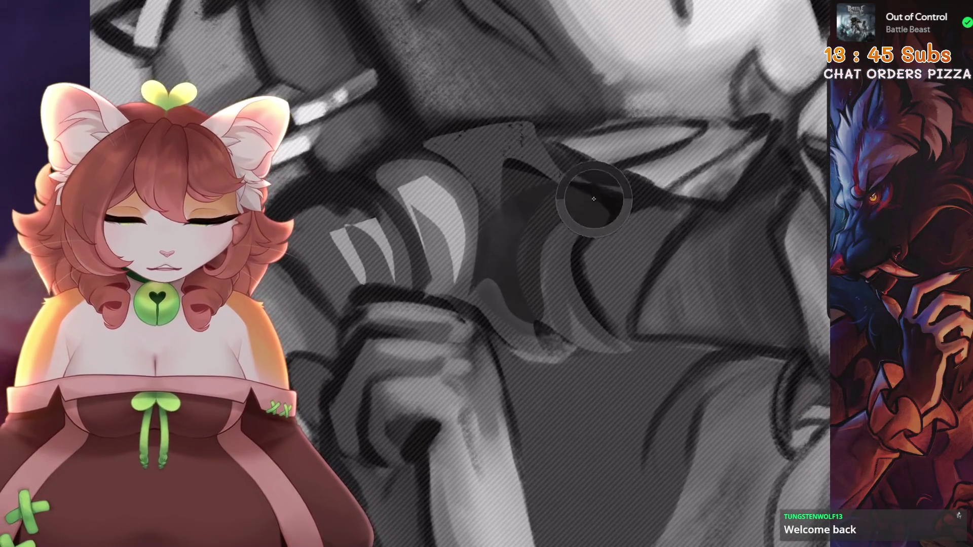
key(ctrl+d)
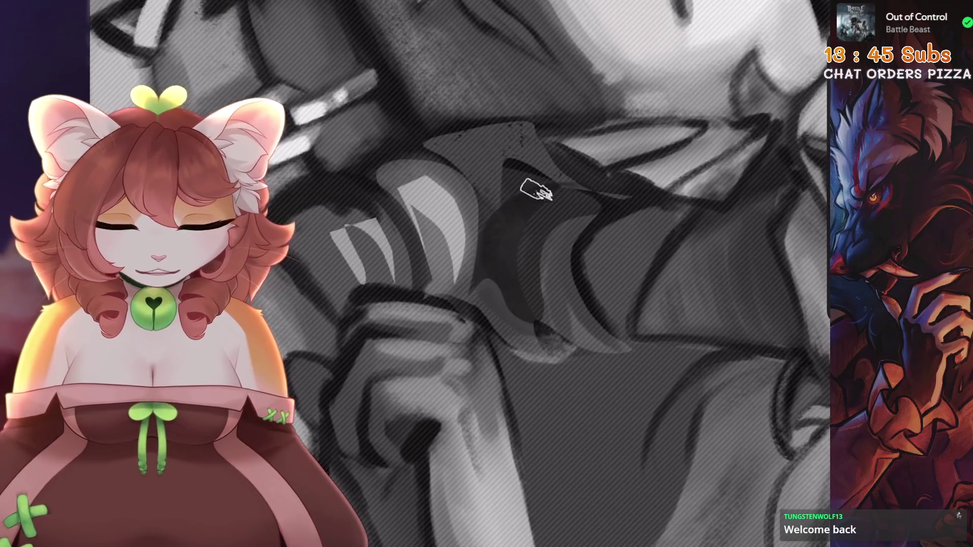
- Zoom and rotate the view to review the hands and faces
scroll(573, 298, up, 3)
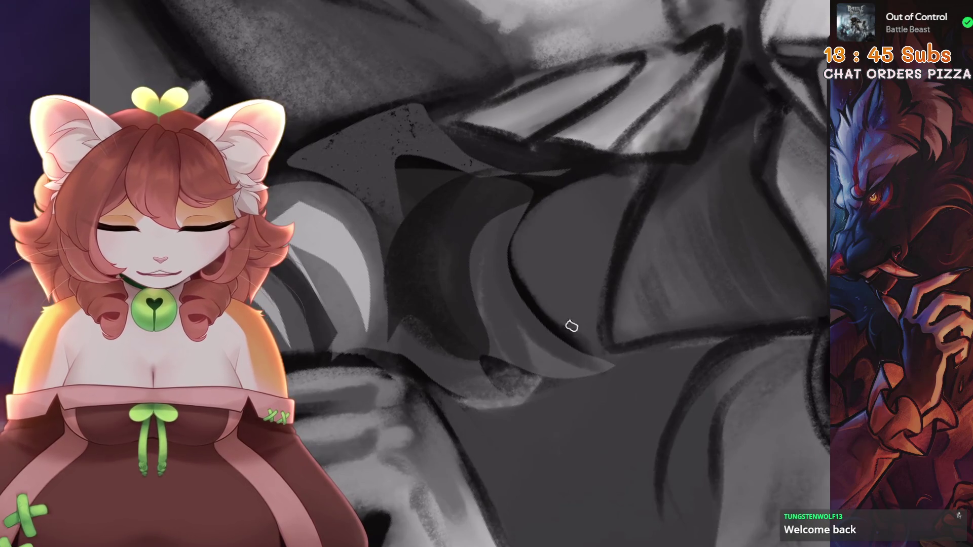
scroll(553, 310, down, 3)
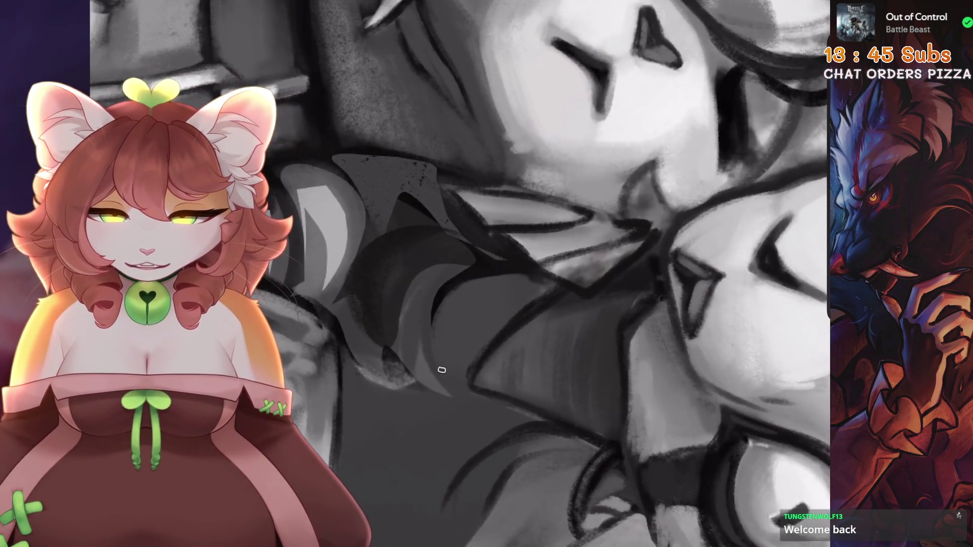
scroll(459, 399, up, 3)
scroll(558, 273, down, 3)
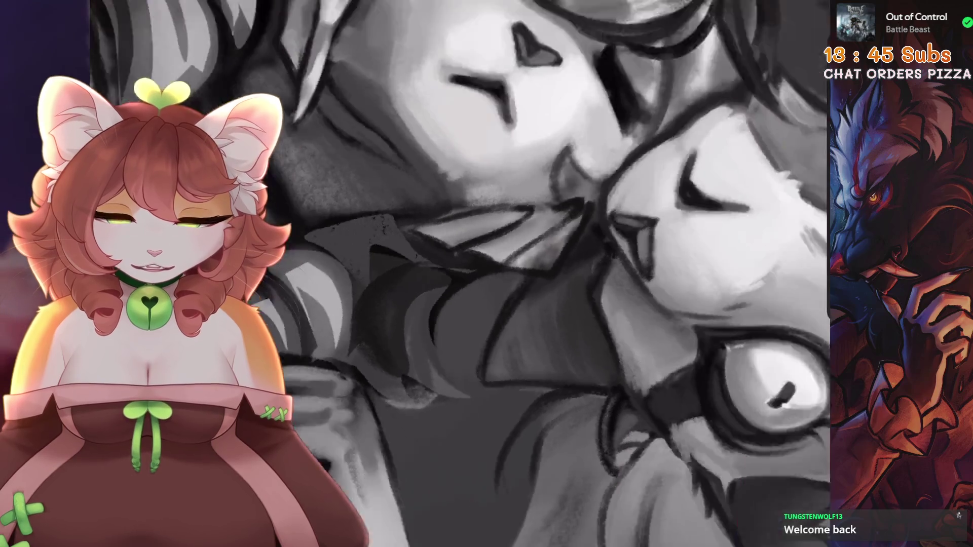
scroll(512, 274, up, 3)
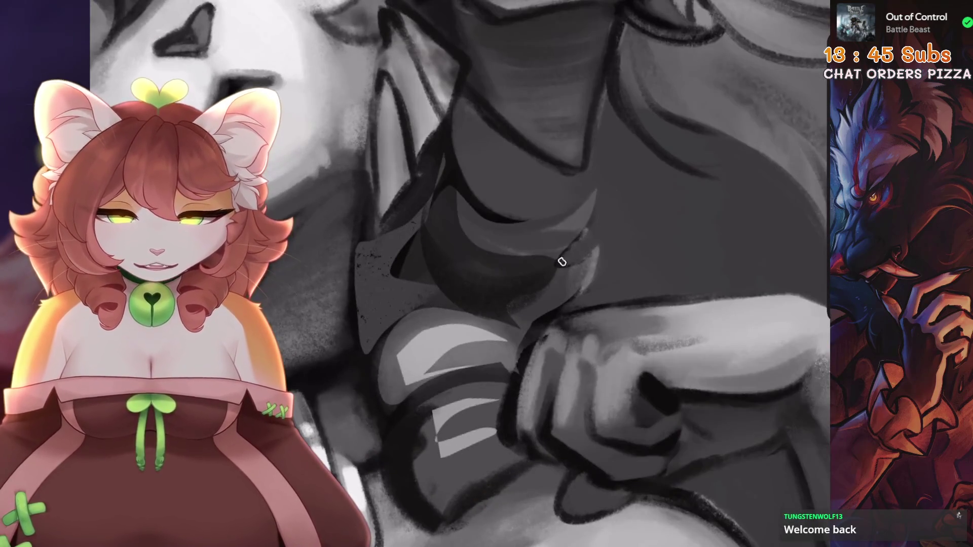
drag(712, 158, 662, 93)
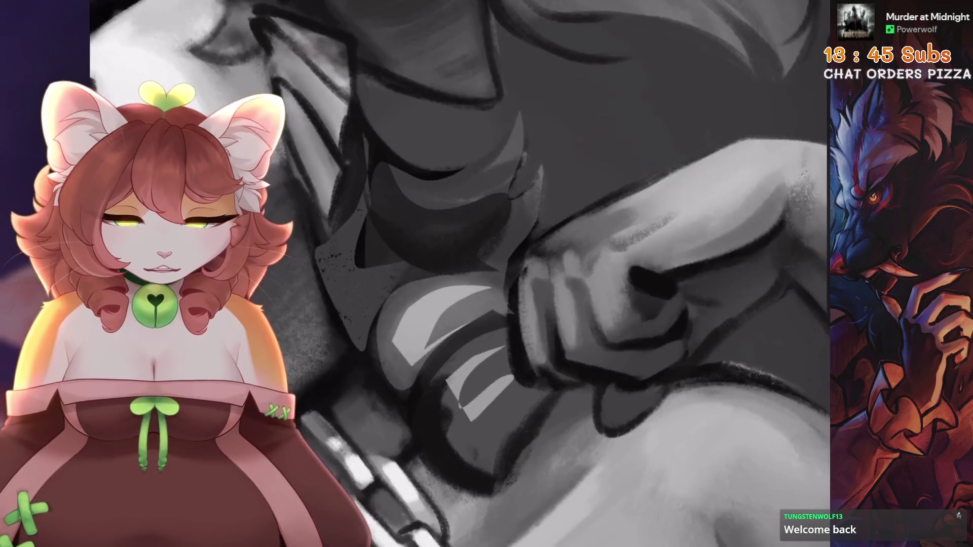
scroll(598, 147, down, 3)
scroll(508, 338, up, 3)
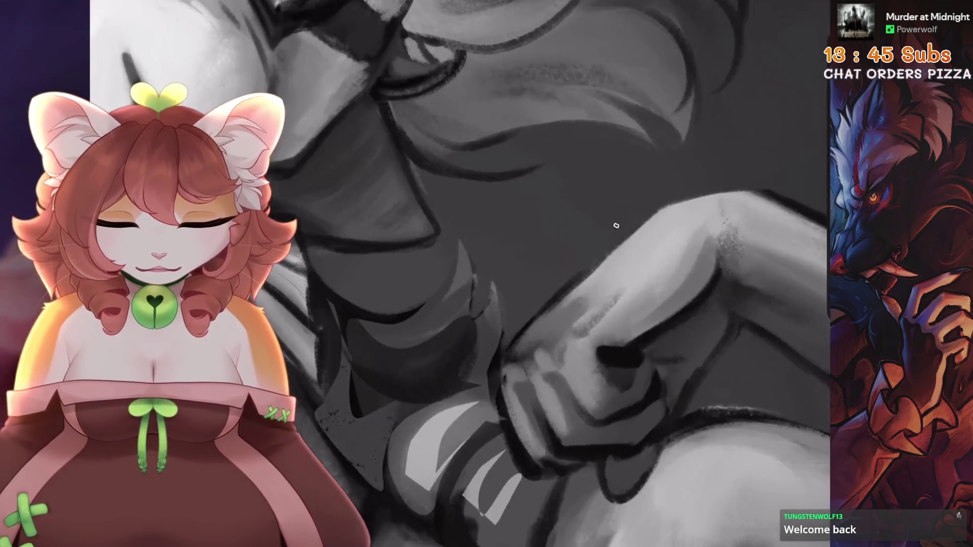
scroll(507, 339, down, 3)
scroll(522, 373, up, 3)
scroll(522, 373, down, 3)
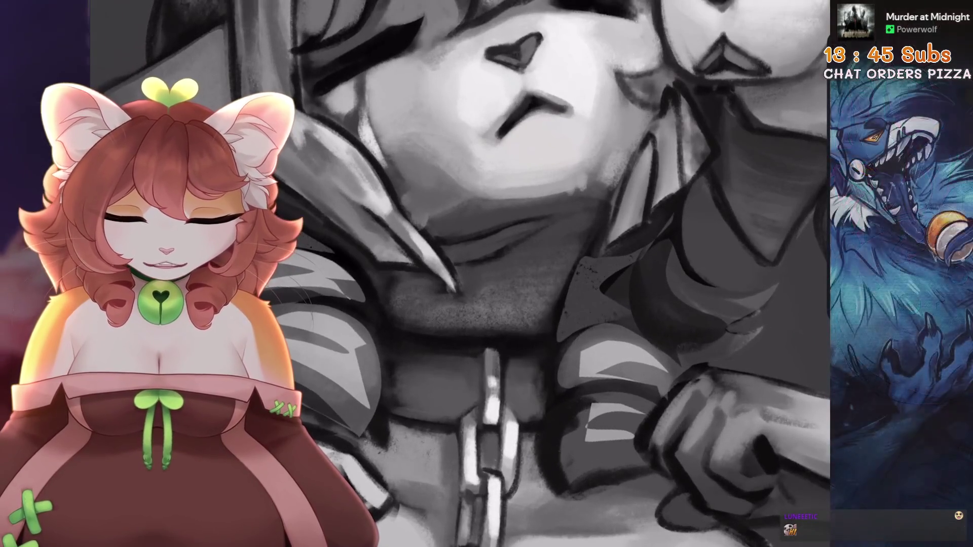
- Switch to the 6B Stift 2 brush and paint a light upward stroke across the chain links
key(ctrl+z)
click(717, 434)
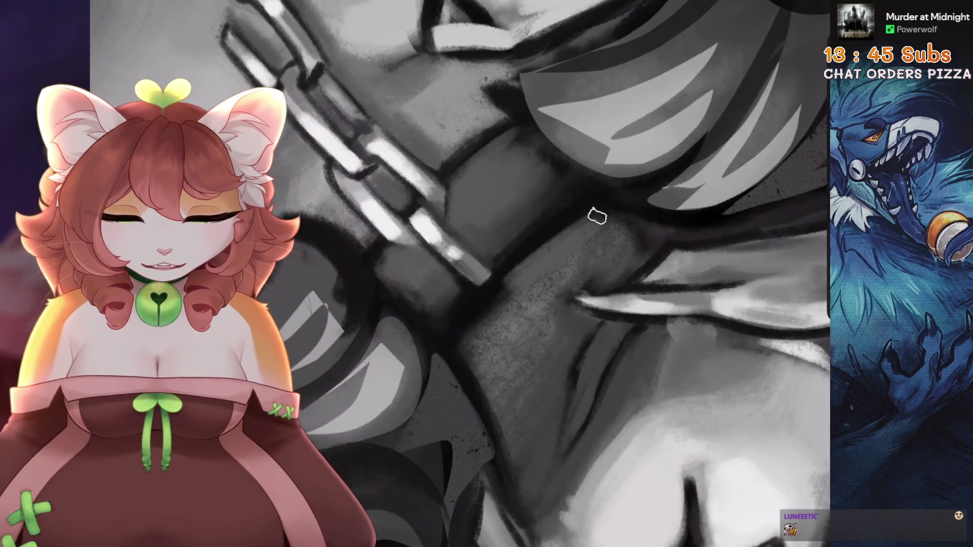
drag(597, 216, 461, 349)
key(ctrl+z)
mouse_move(494, 309)
mouse_down()
mouse_move(558, 238)
mouse_move(604, 211)
mouse_up()
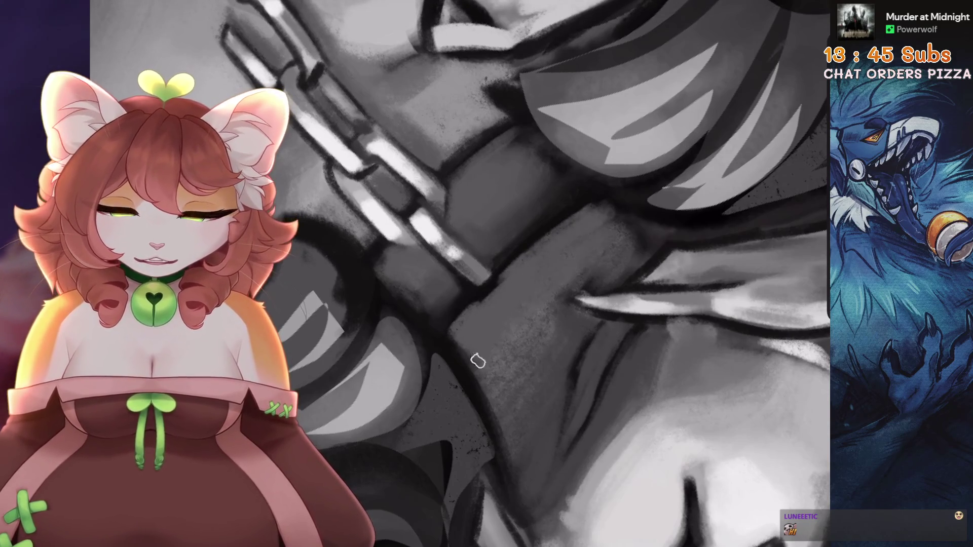
key(ctrl+0)
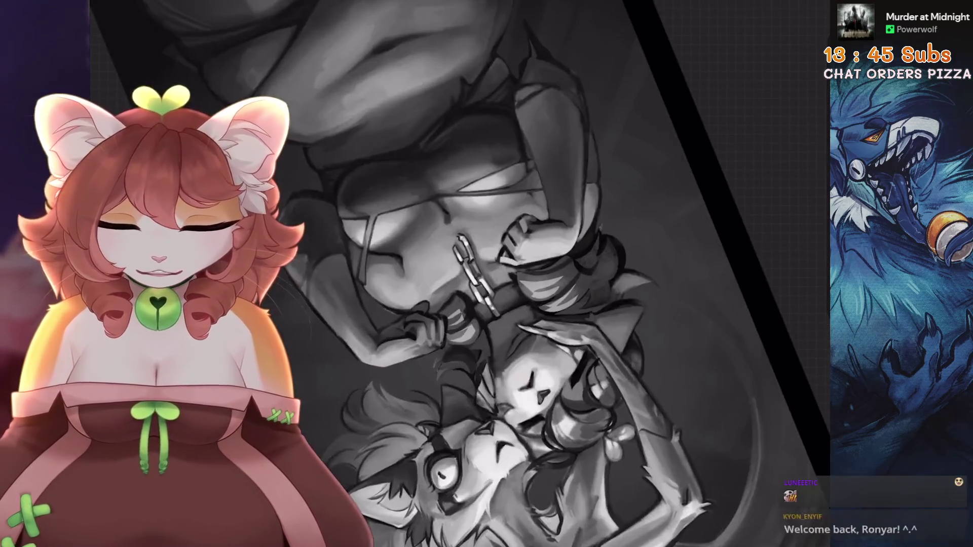
- Zoom around the collar chain, reset to an upright view of the faces, and zoom back in
scroll(527, 310, up, 3)
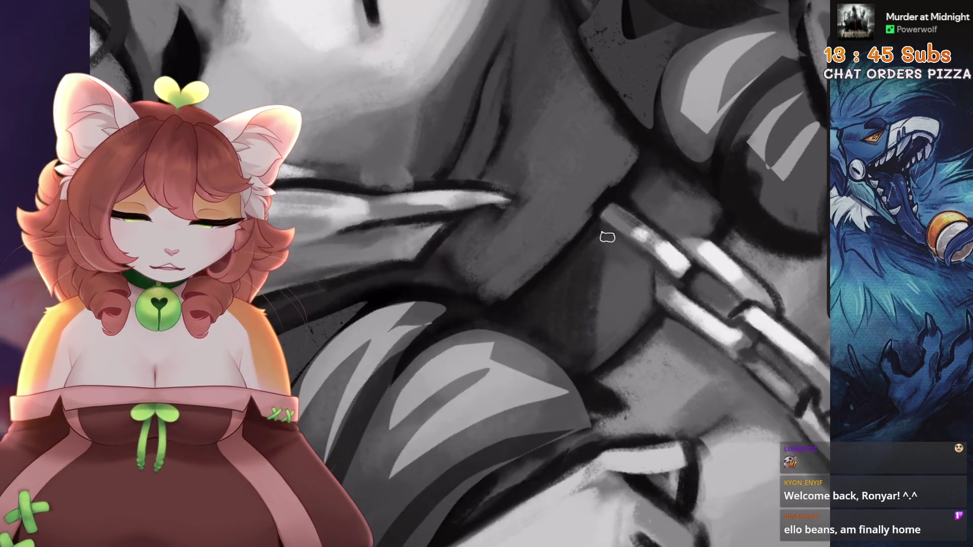
scroll(641, 256, down, 3)
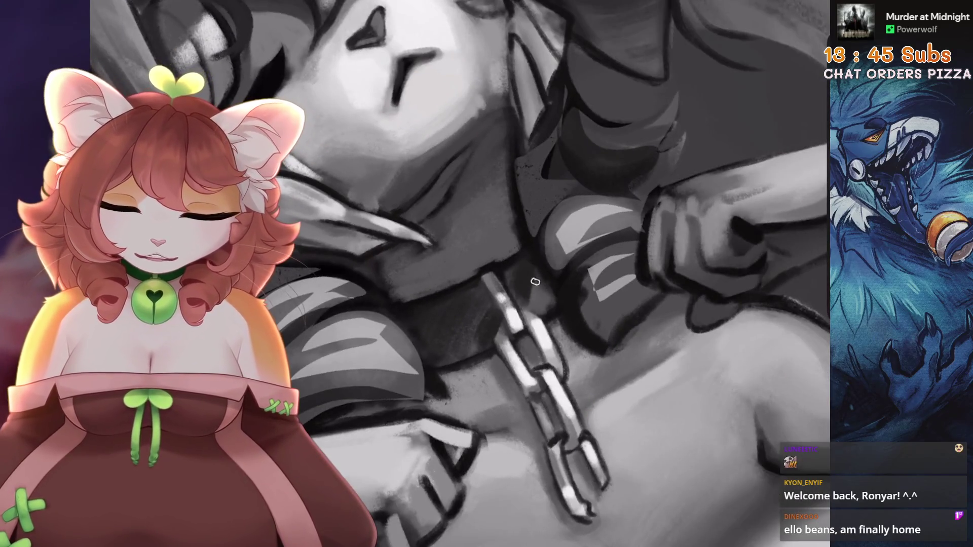
scroll(541, 299, down, 5)
scroll(541, 299, up, 4)
scroll(507, 299, down, 5)
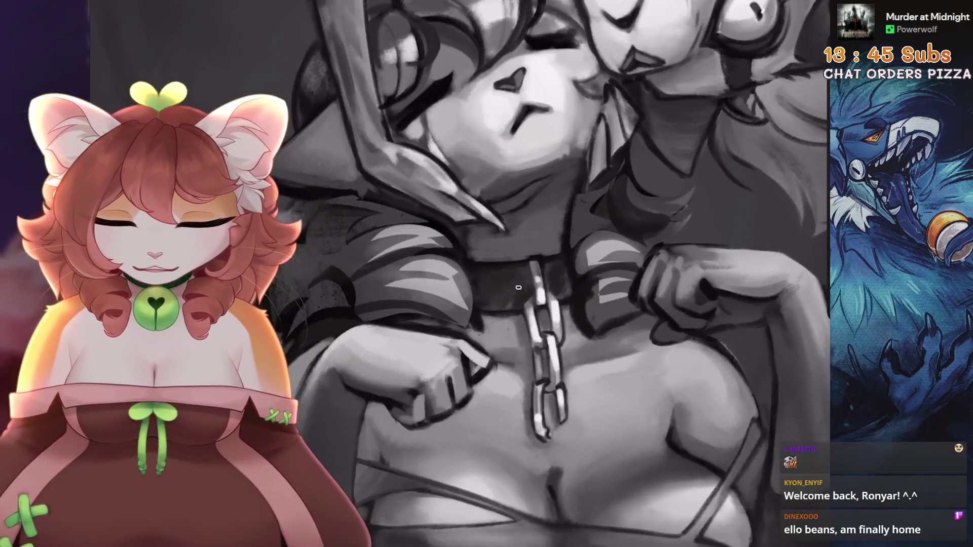
scroll(615, 249, up, 5)
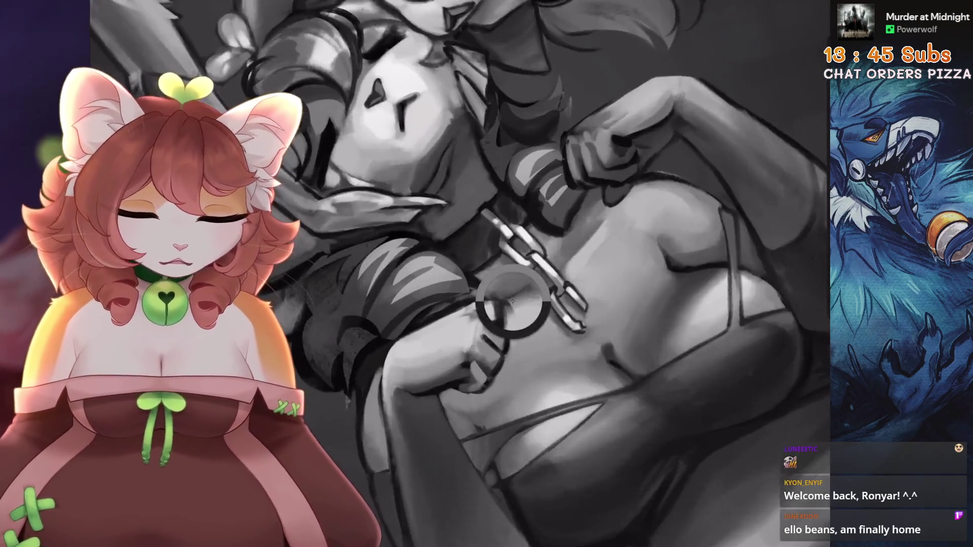
scroll(615, 249, up, 3)
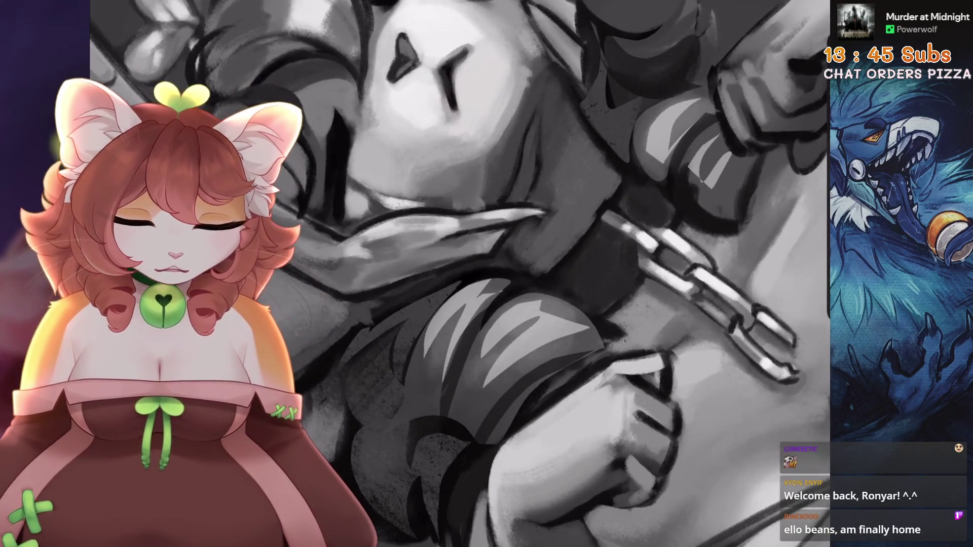
key(ctrl+0)
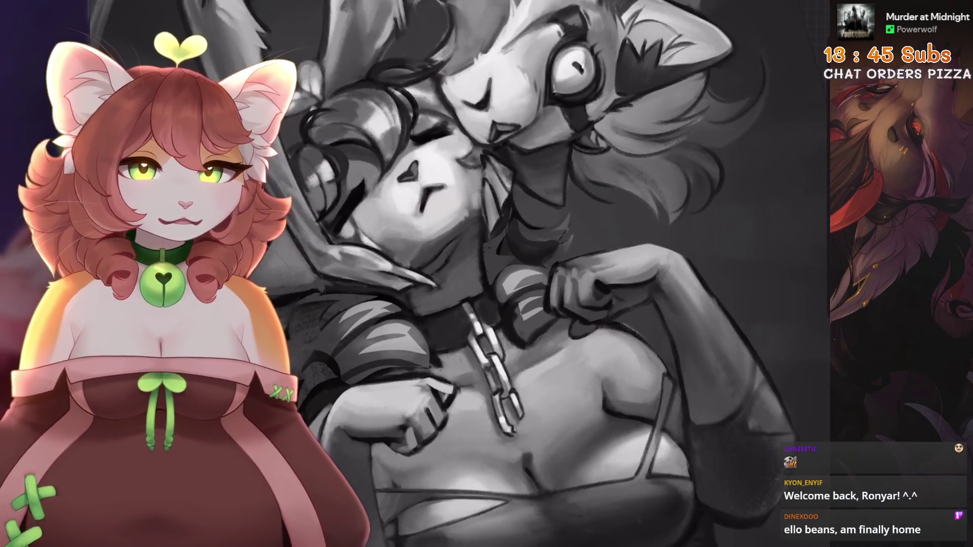
scroll(507, 254, up, 2)
scroll(641, 268, up, 5)
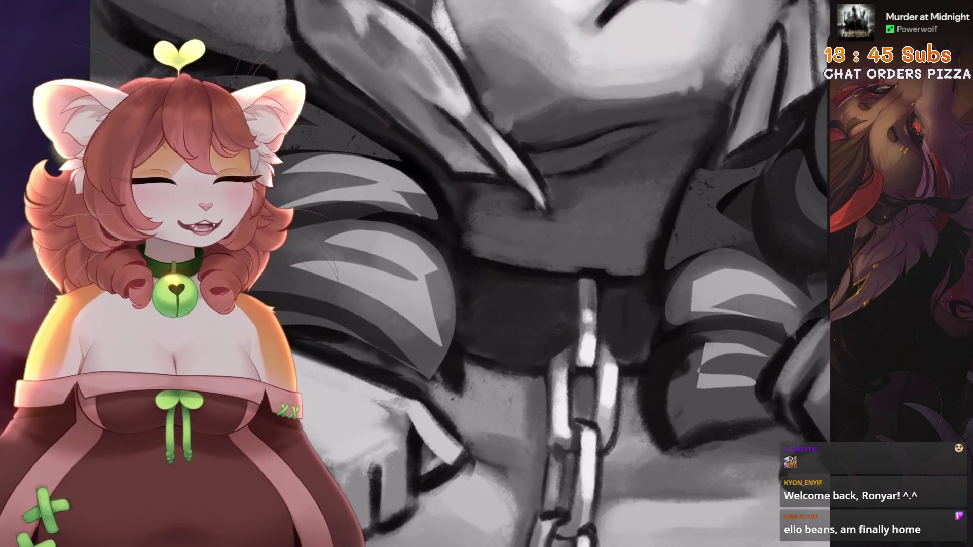
scroll(571, 288, down, 3)
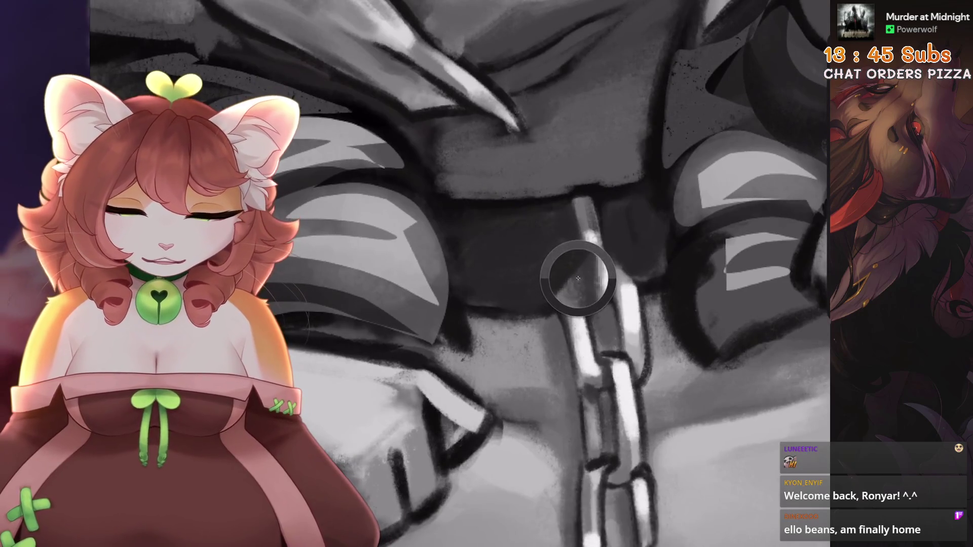
scroll(571, 288, up, 2)
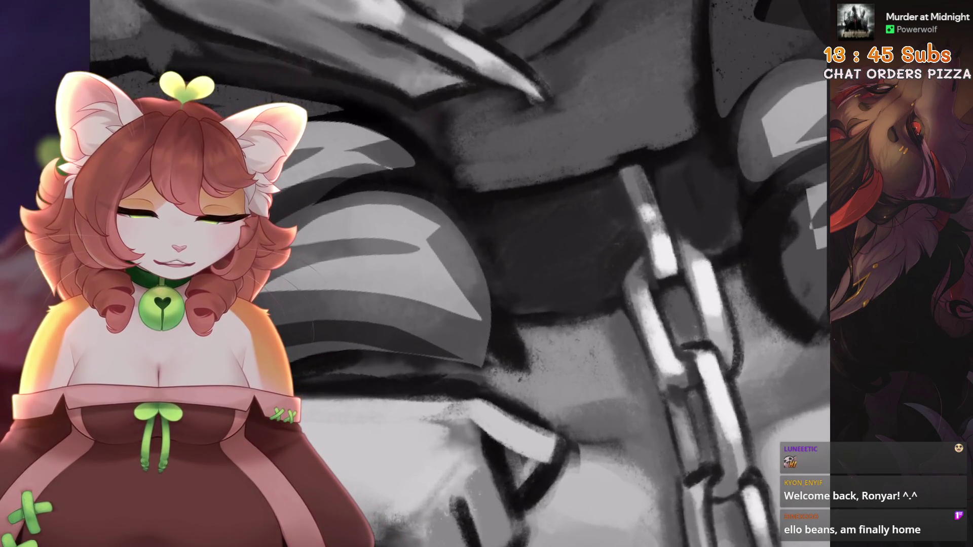
scroll(571, 288, down, 3)
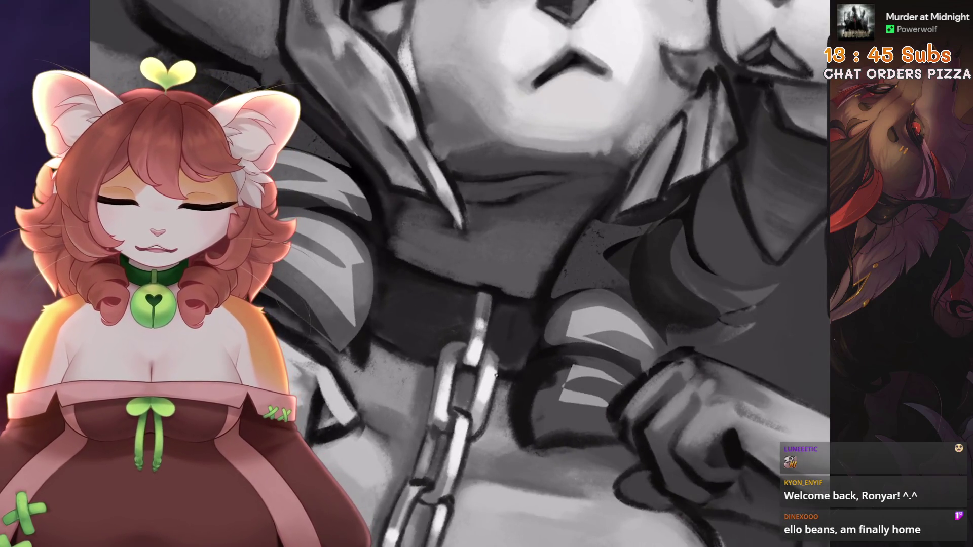
scroll(539, 318, up, 2)
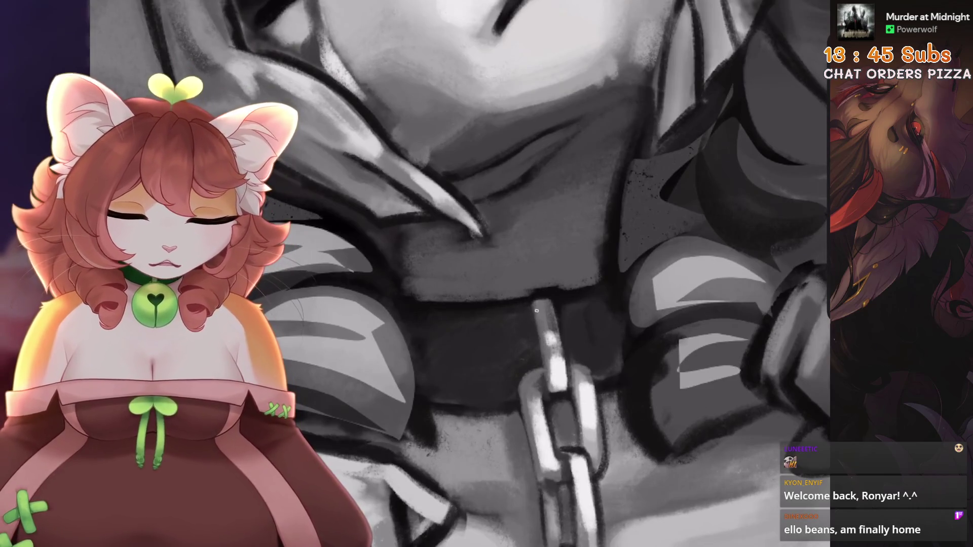
scroll(536, 311, up, 1)
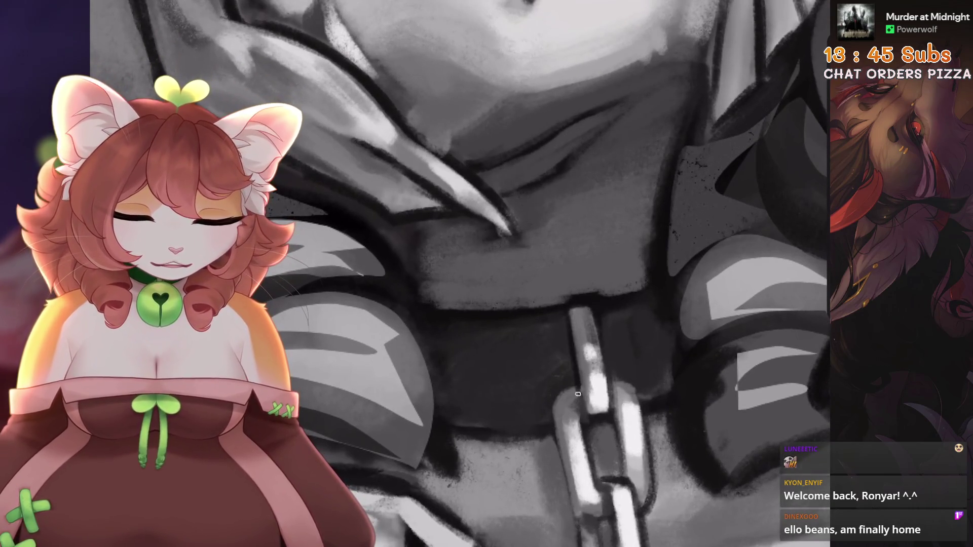
- Rotate and zoom the canvas until the hanging chain runs steeply, undoing one stray stroke
drag(603, 431, 584, 431)
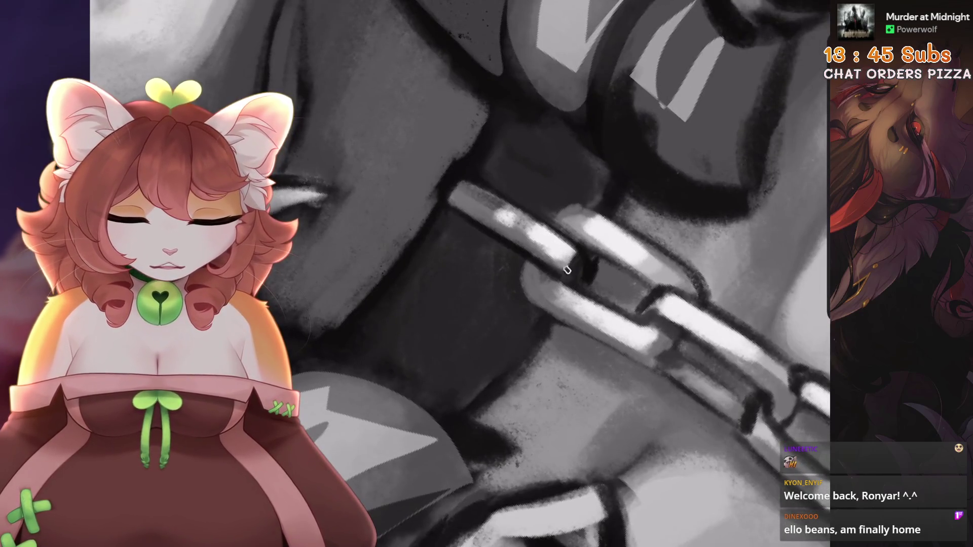
mouse_move(579, 259)
mouse_down()
mouse_move(552, 276)
mouse_move(598, 254)
mouse_up()
scroll(584, 268, up, 2)
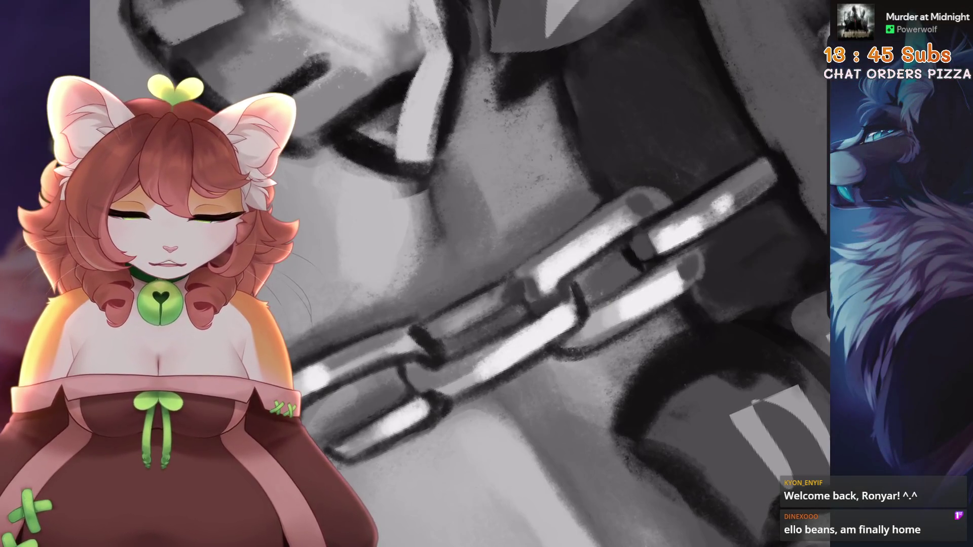
key(minus)
key(minus)
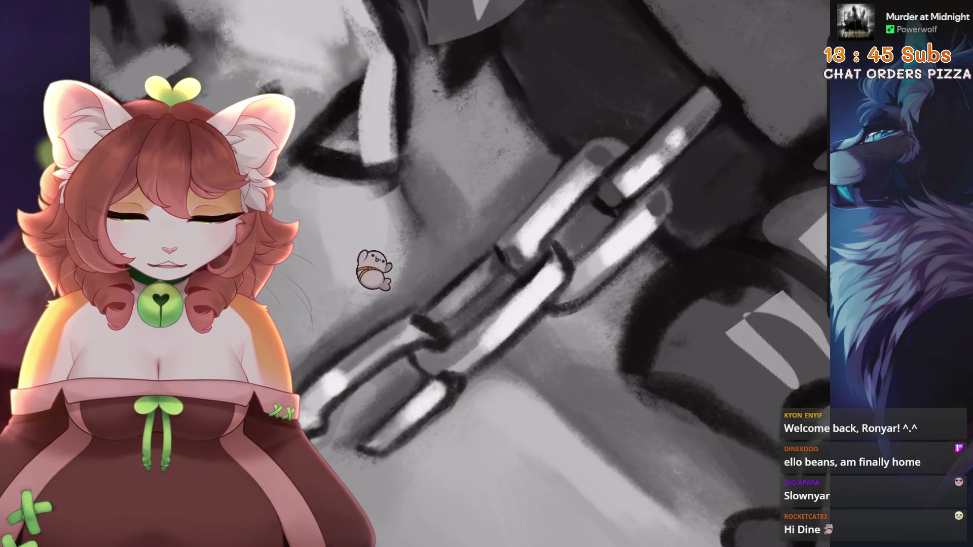
key(ctrl+z)
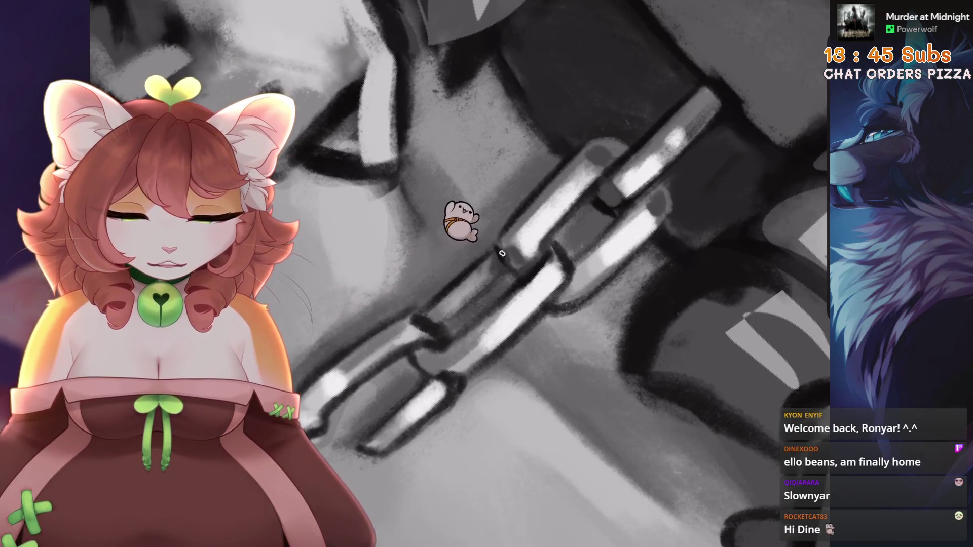
key(minus)
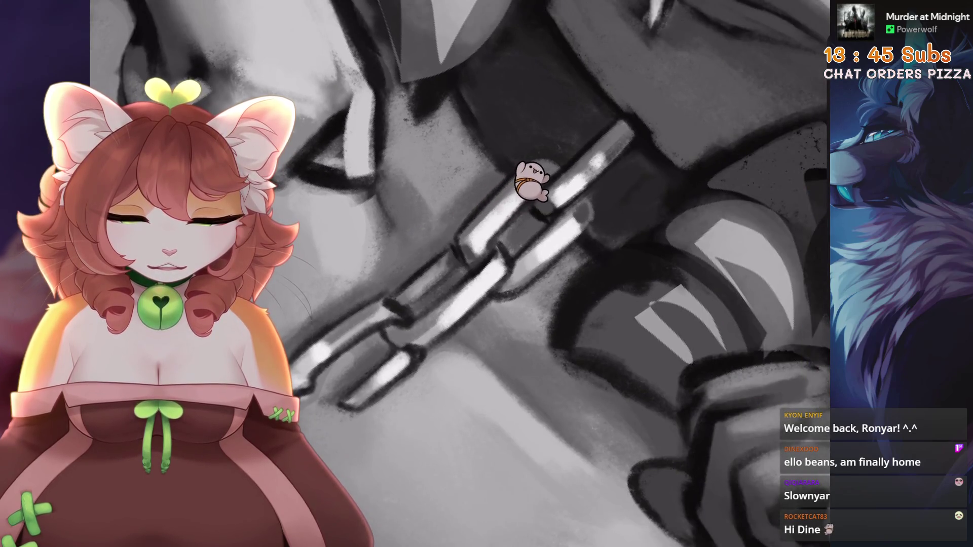
key(plus)
key(plus)
key(plus)
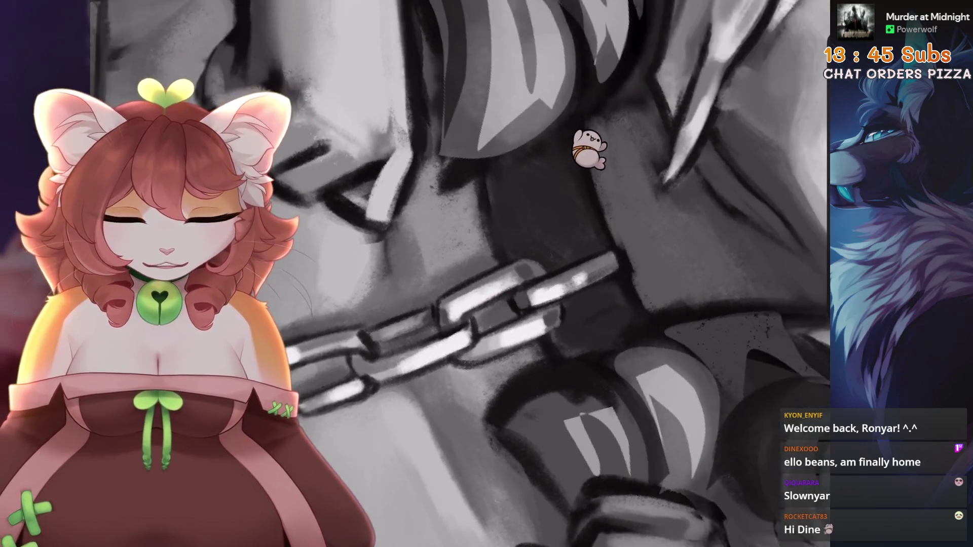
key(minus)
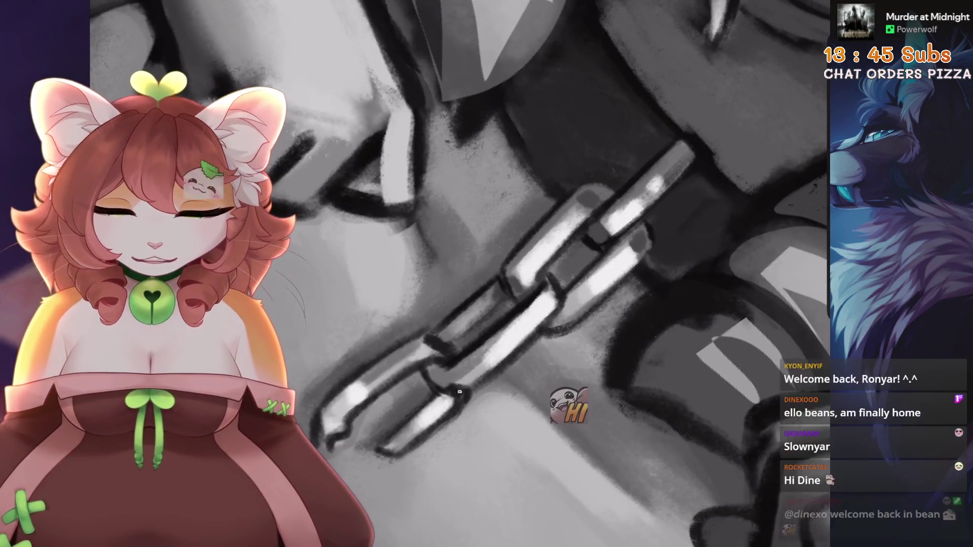
key(4)
key(4)
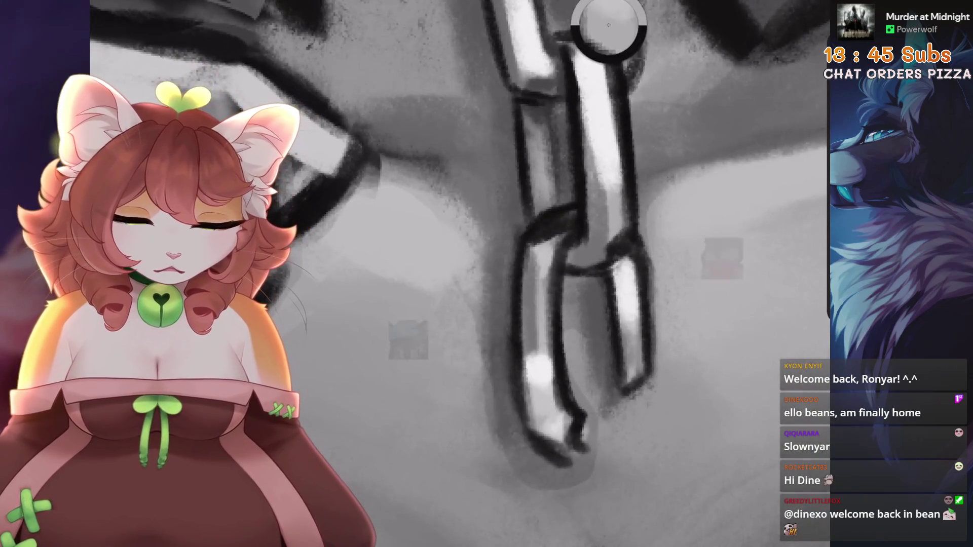
- Retry the curved right edge of a chain link, settling on a short right-edge highlight
key(ctrl+z)
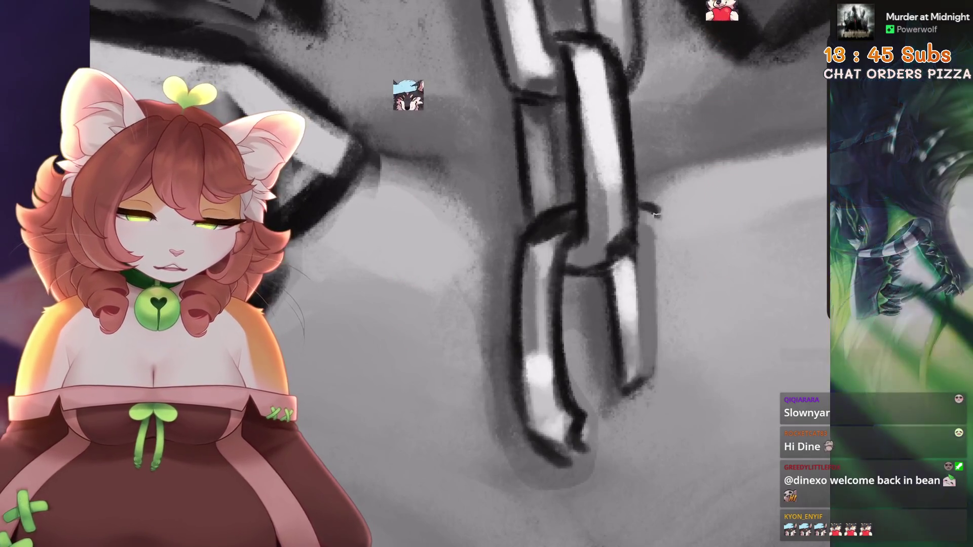
key(ctrl+z)
drag(653, 213, 662, 314)
key(ctrl+z)
mouse_move(639, 211)
mouse_down()
mouse_move(664, 279)
mouse_move(659, 371)
mouse_up()
key(ctrl+z)
scroll(659, 371, down, 1)
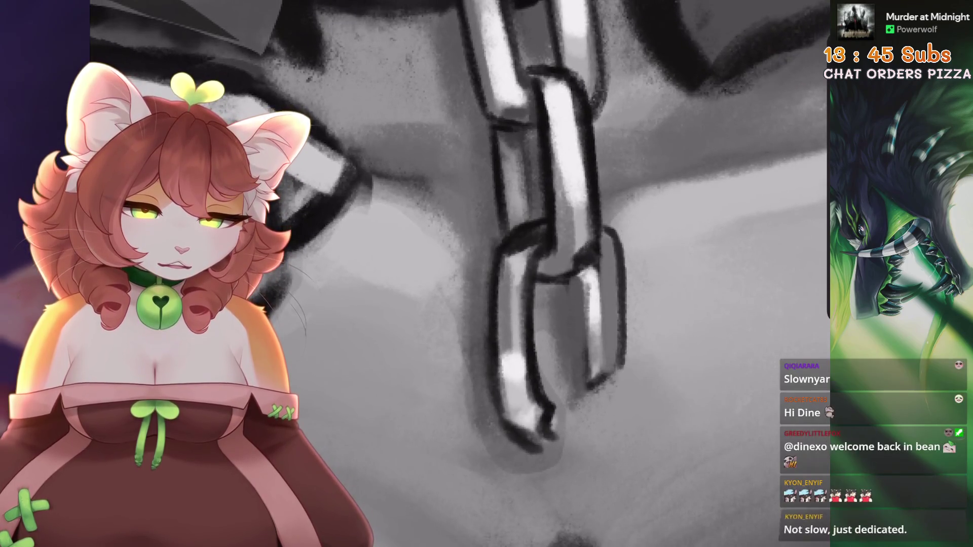
mouse_move(594, 288)
mouse_down()
mouse_move(601, 263)
mouse_move(606, 304)
mouse_up()
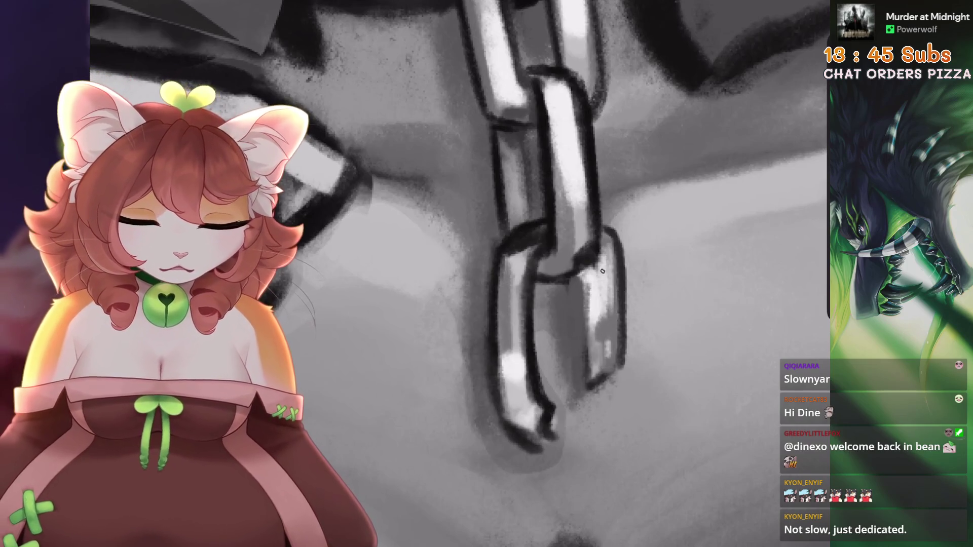
- Inspect the chain links at different zoom levels and undo the latest strokes
scroll(604, 335, down, 1)
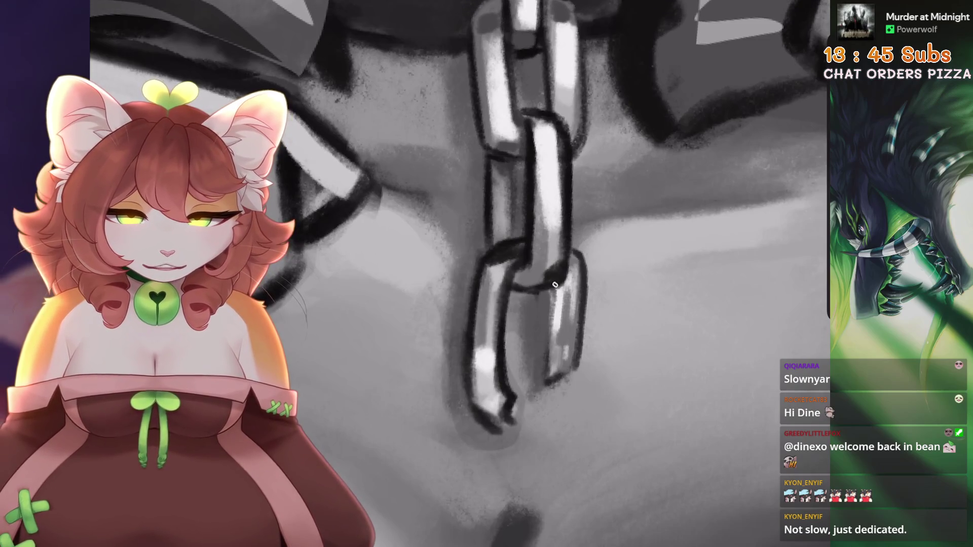
scroll(547, 366, down, 1)
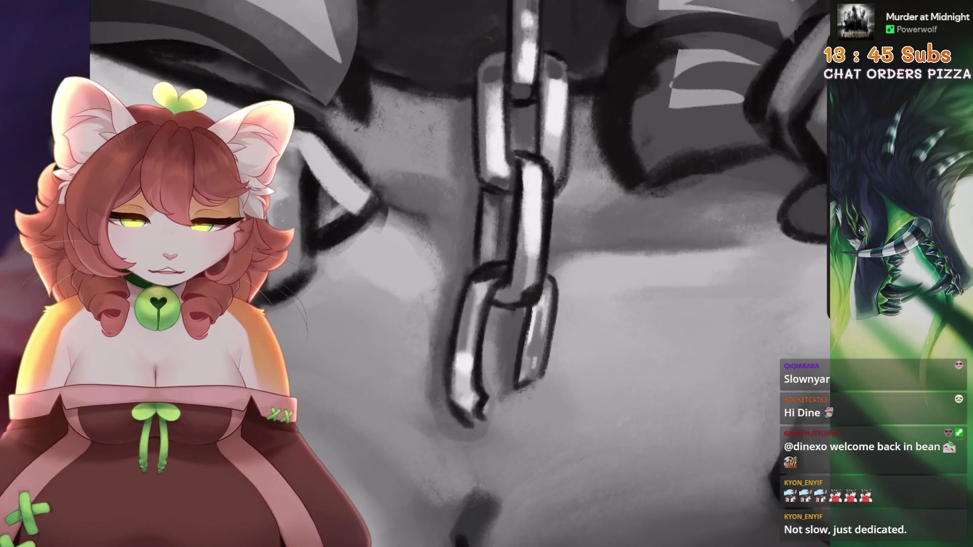
key(ctrl+z)
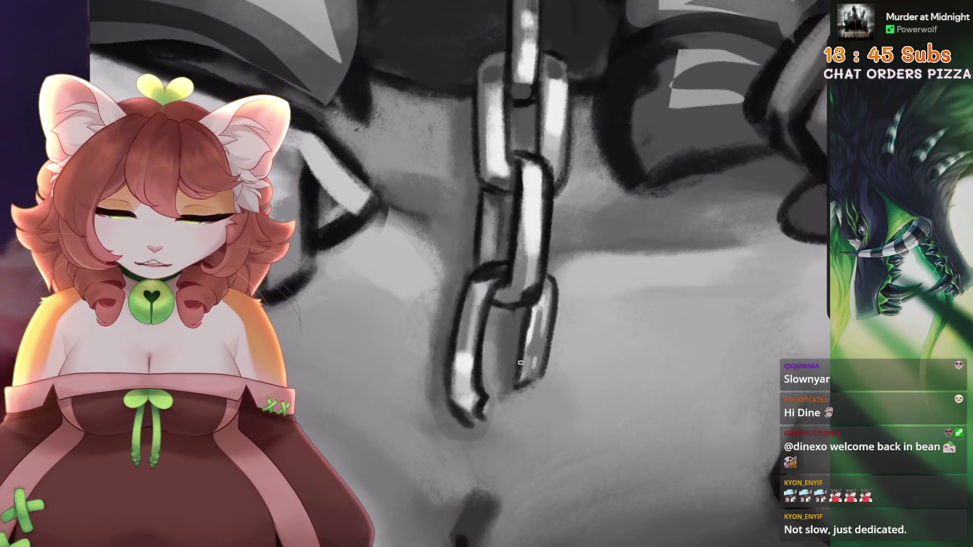
scroll(460, 274, down, 2)
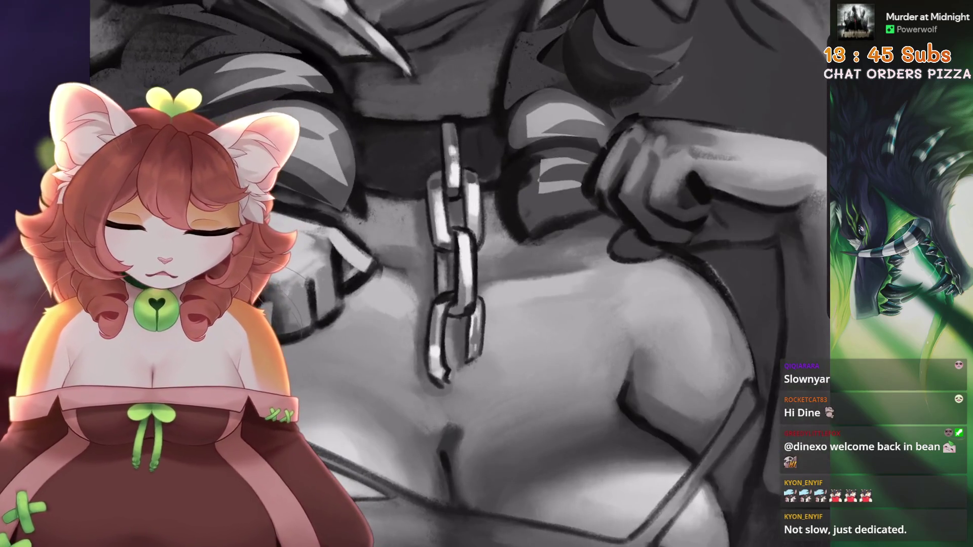
scroll(460, 274, up, 2)
scroll(460, 274, down, 3)
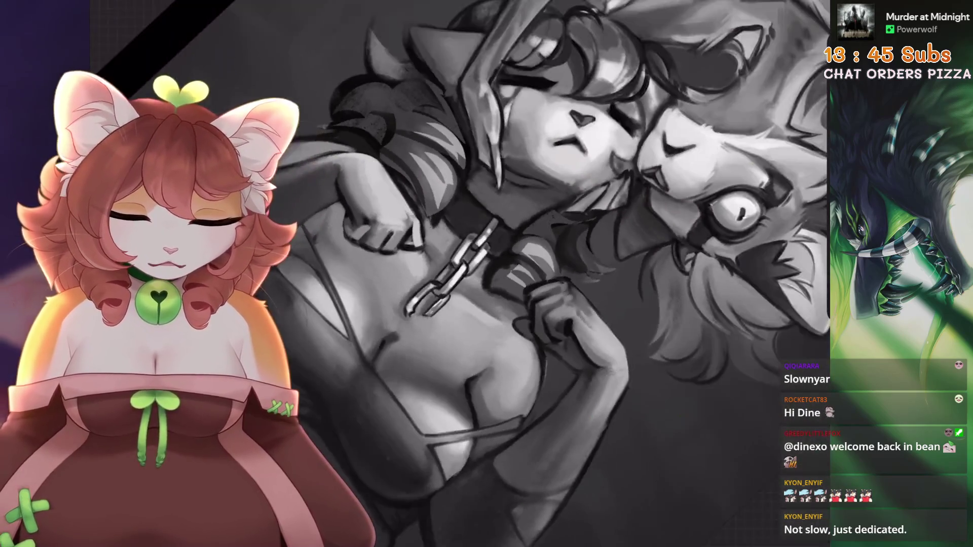
scroll(460, 274, up, 3)
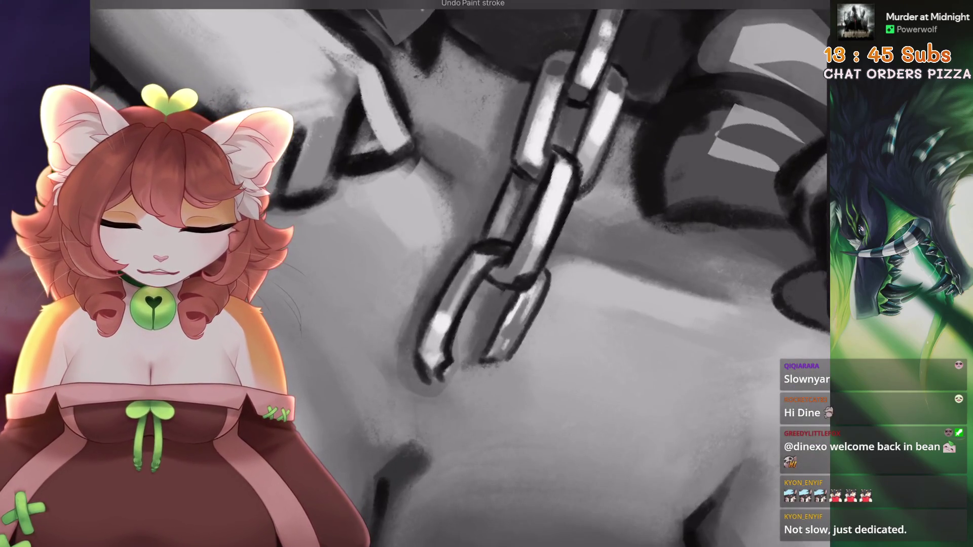
scroll(460, 274, up, 1)
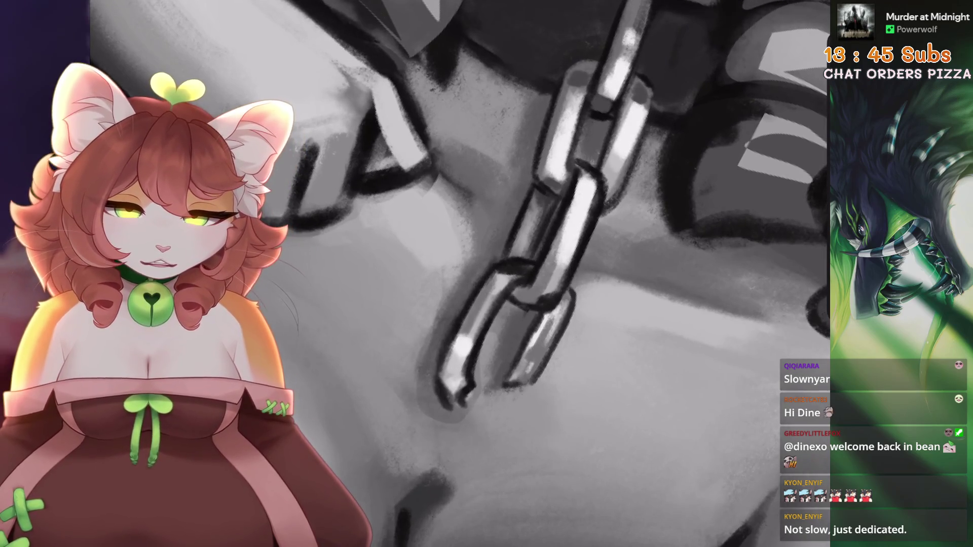
scroll(469, 272, down, 2)
scroll(512, 278, up, 2)
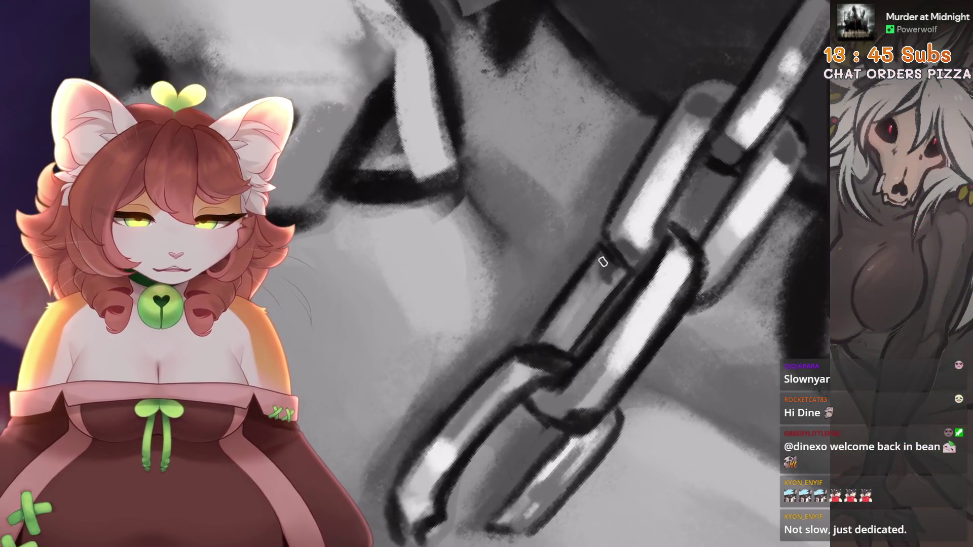
scroll(608, 271, down, 2)
scroll(459, 274, down, 2)
scroll(460, 273, up, 2)
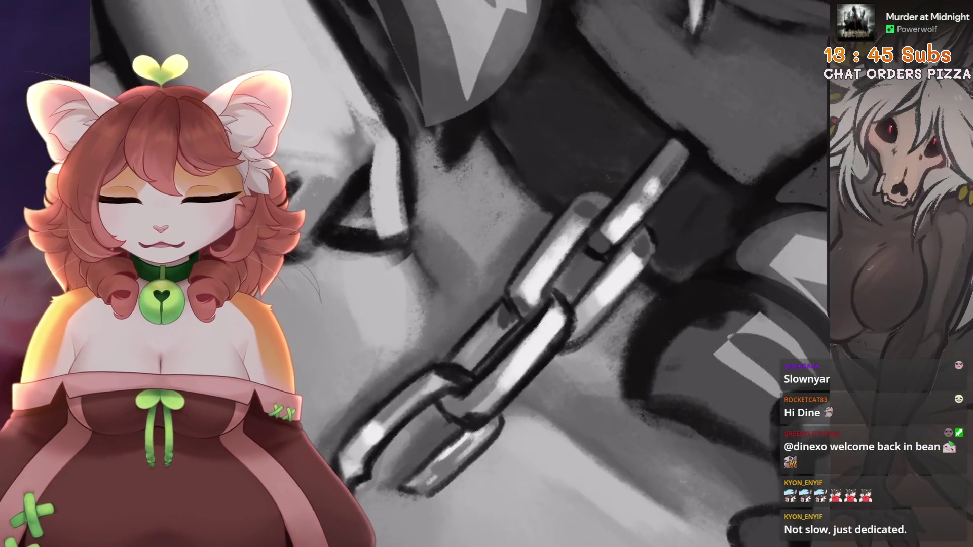
scroll(507, 273, up, 1)
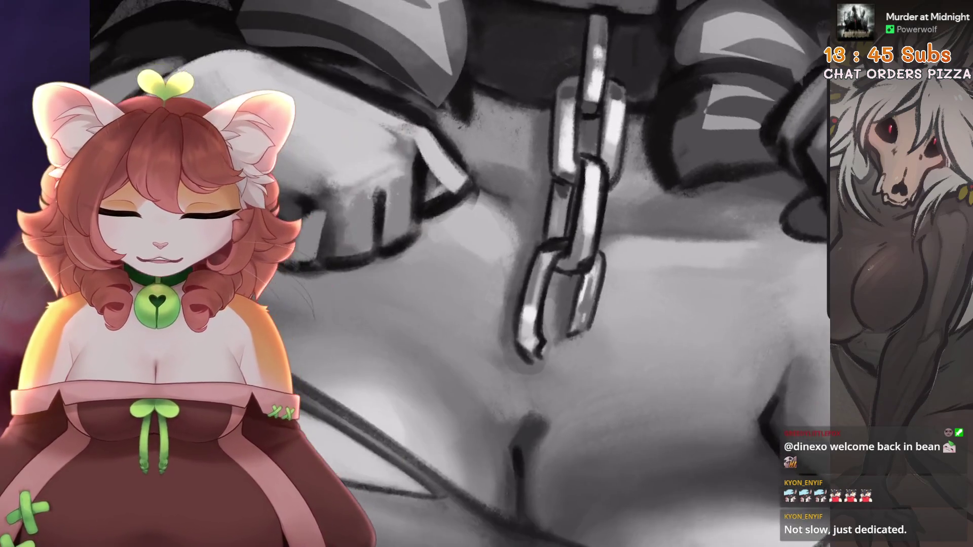
key(ctrl+z)
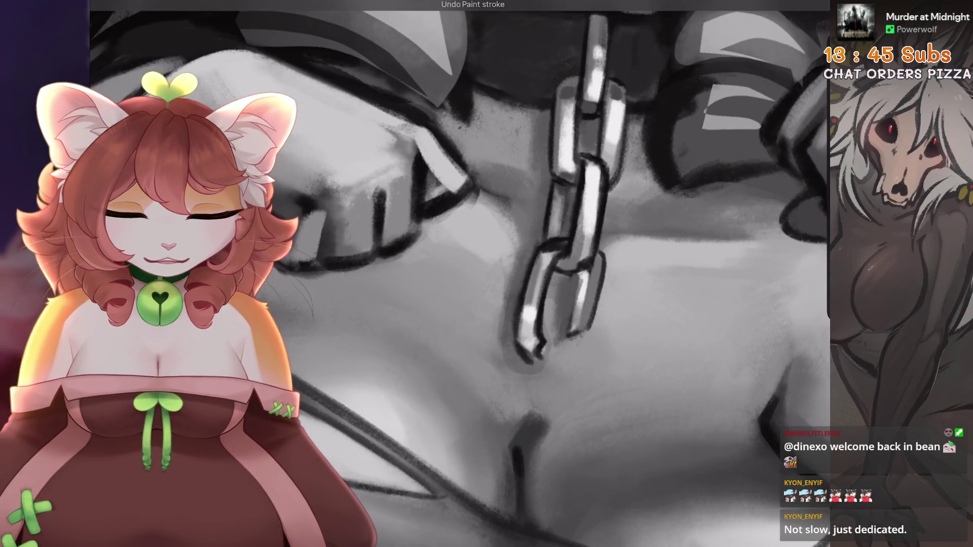
- Rework the last chain stroke, then paint a dark outline down the lower link's right edge
key(ctrl+z)
key(ctrl+z)
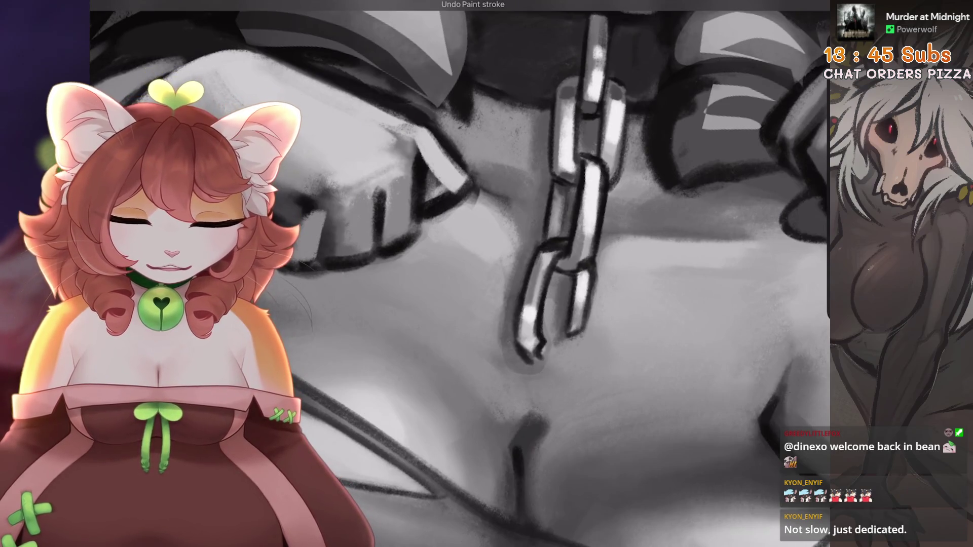
key(ctrl+shift+z)
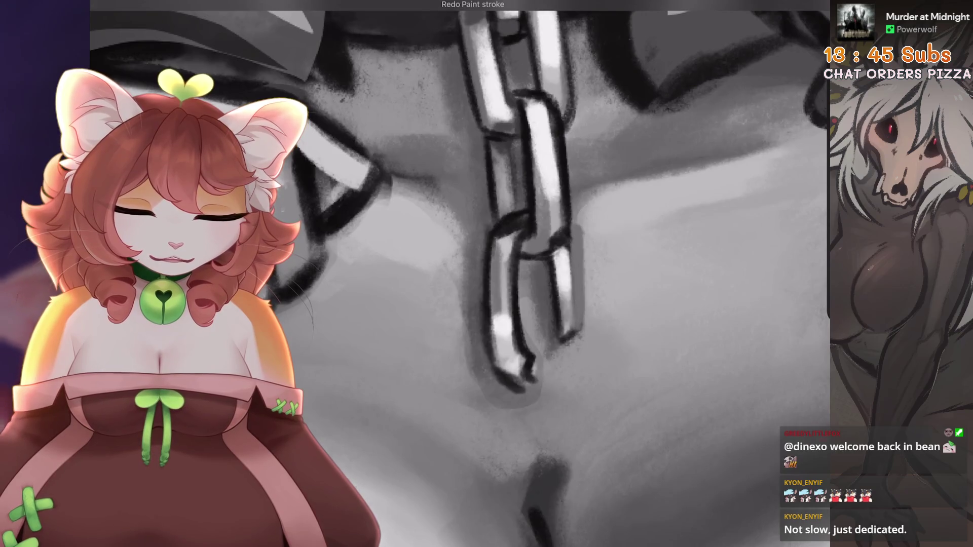
scroll(504, 318, up, 1)
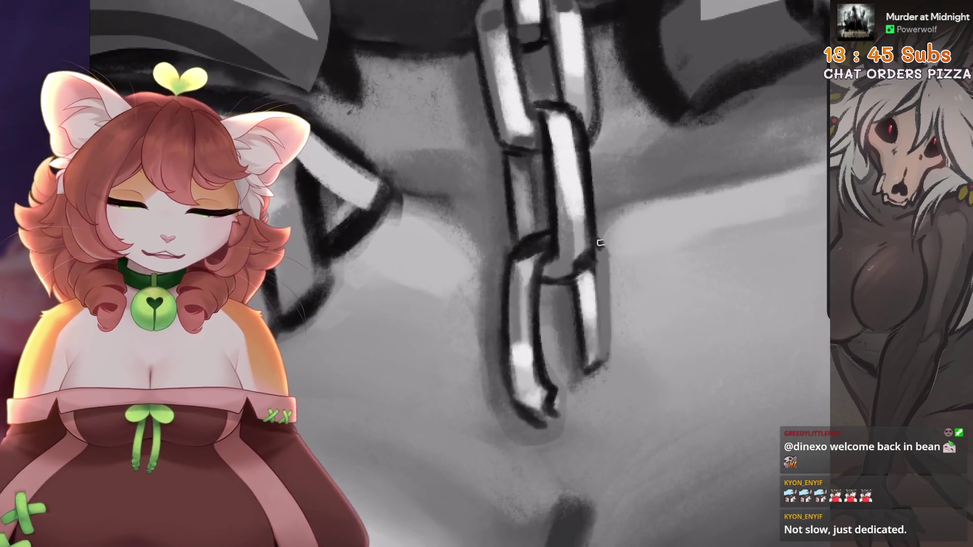
drag(599, 239, 608, 336)
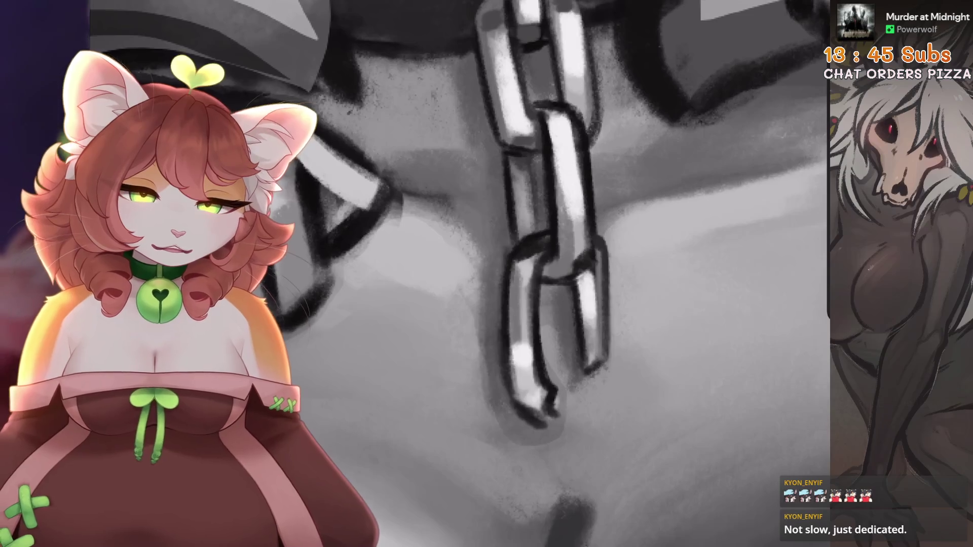
scroll(558, 253, up, 1)
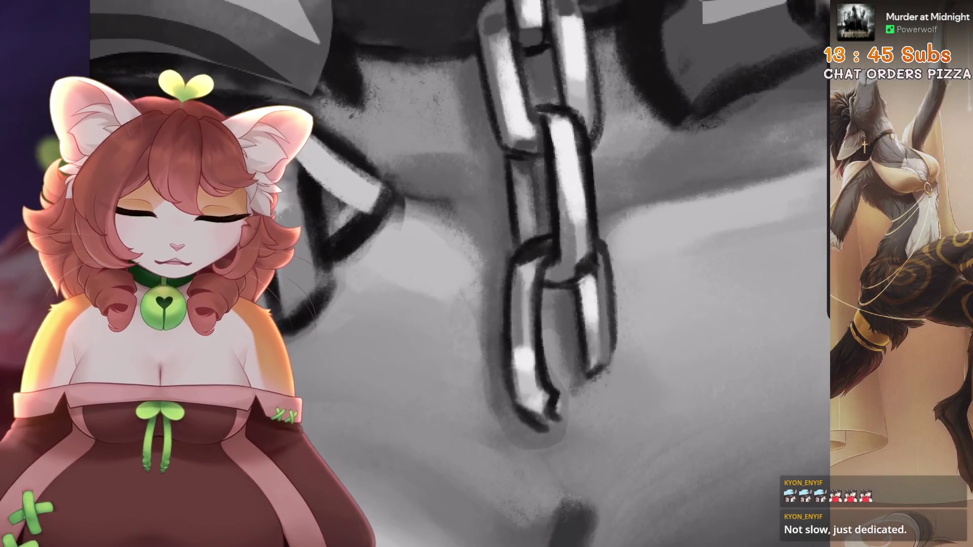
scroll(597, 274, up, 2)
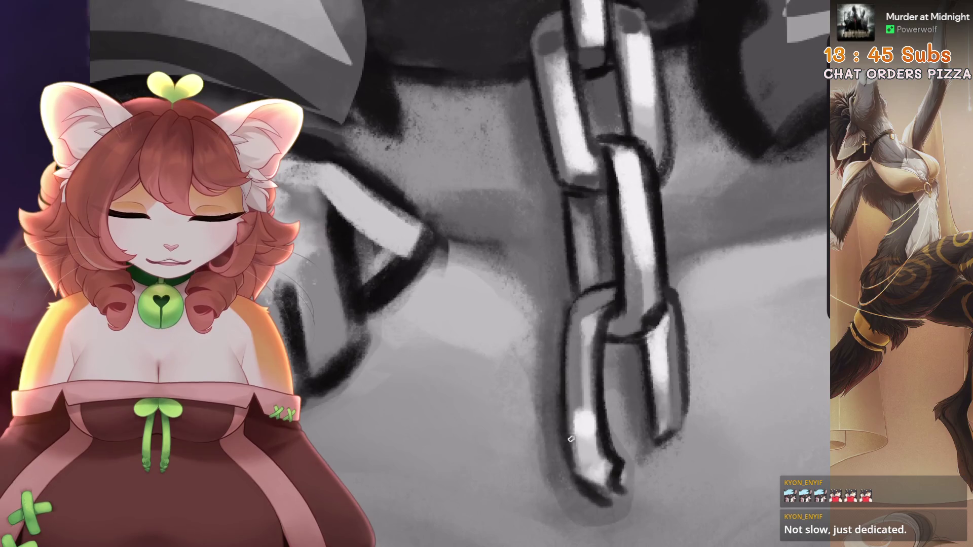
scroll(570, 429, down, 2)
scroll(561, 431, up, 2)
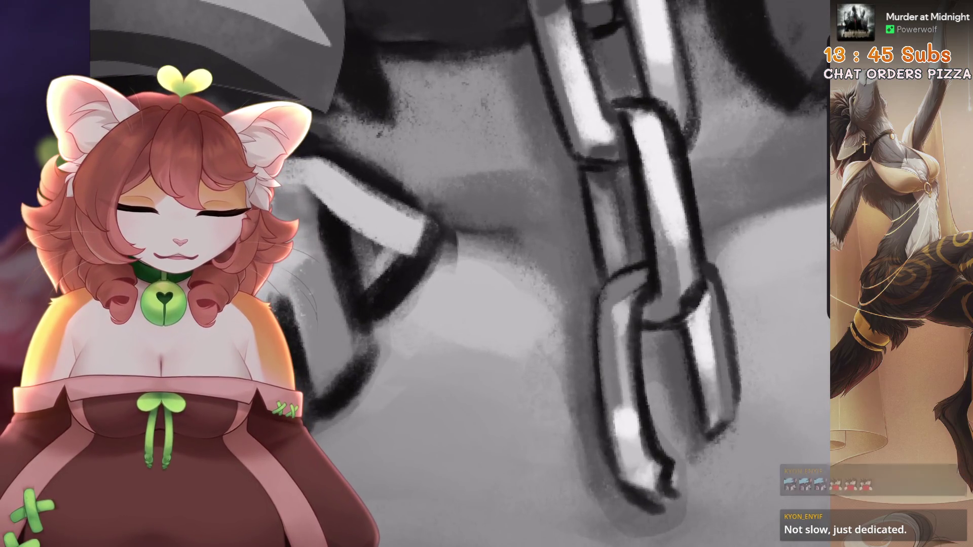
scroll(647, 424, down, 2)
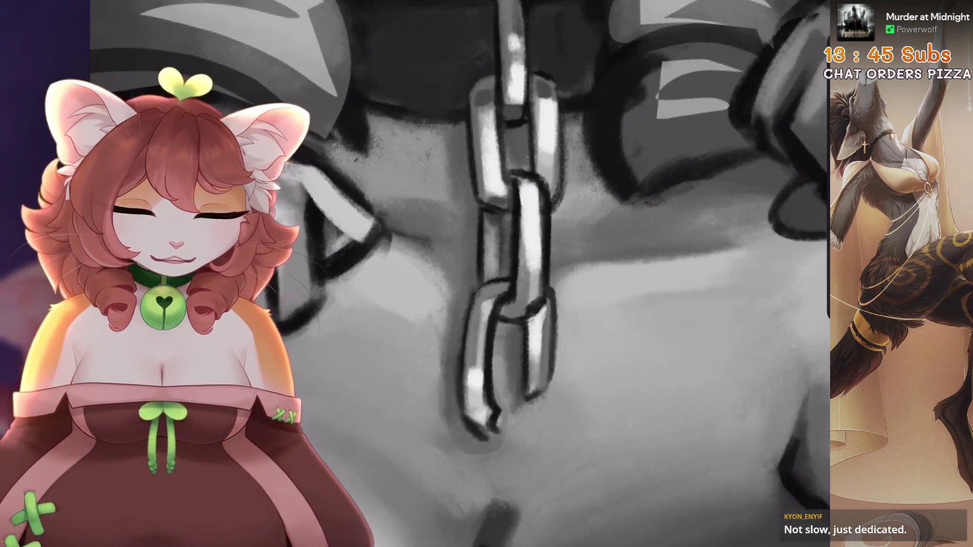
scroll(647, 424, up, 2)
- Paint a dark stroke down the lower chain link's left edge and review it up close
mouse_move(573, 261)
mouse_down()
mouse_move(560, 420)
mouse_move(569, 461)
mouse_up()
scroll(569, 458, down, 3)
scroll(507, 273, up, 3)
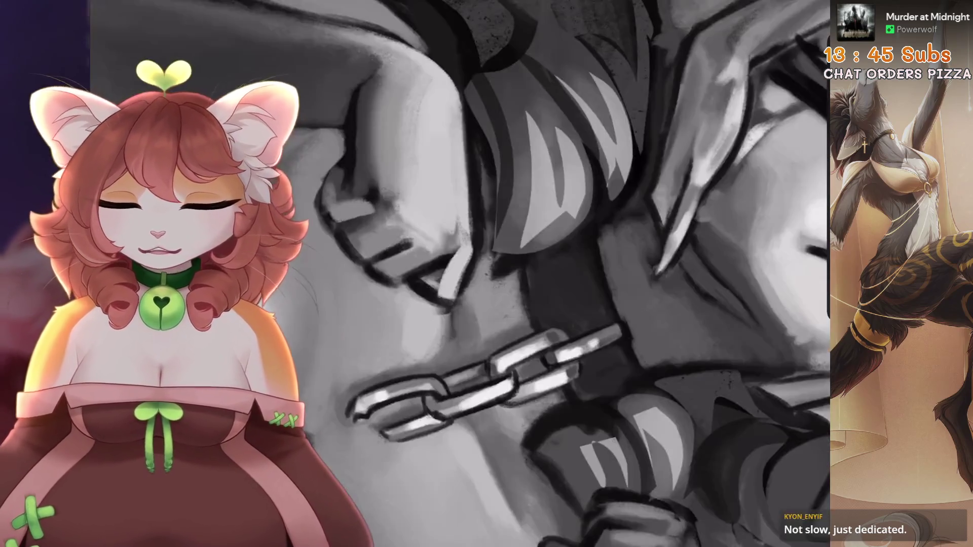
scroll(461, 274, up, 1)
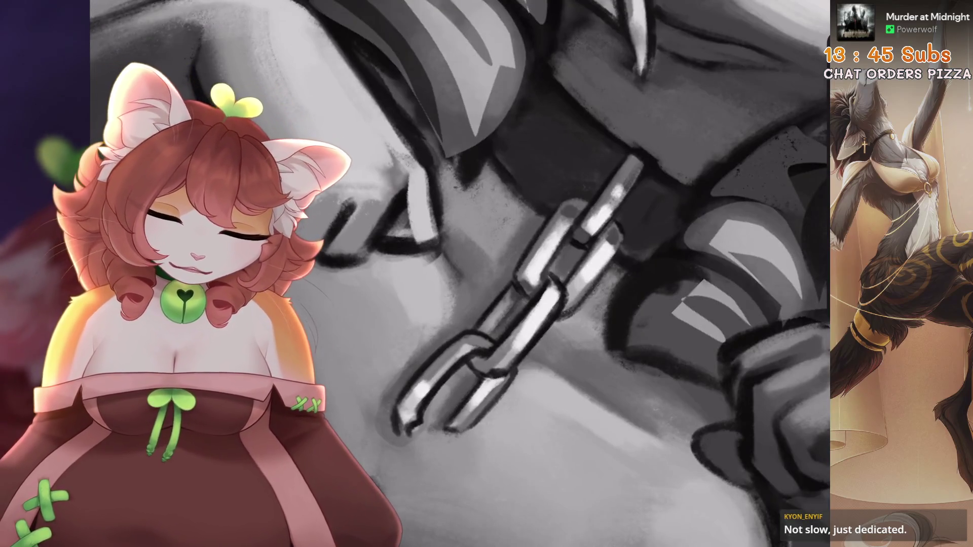
scroll(460, 274, up, 2)
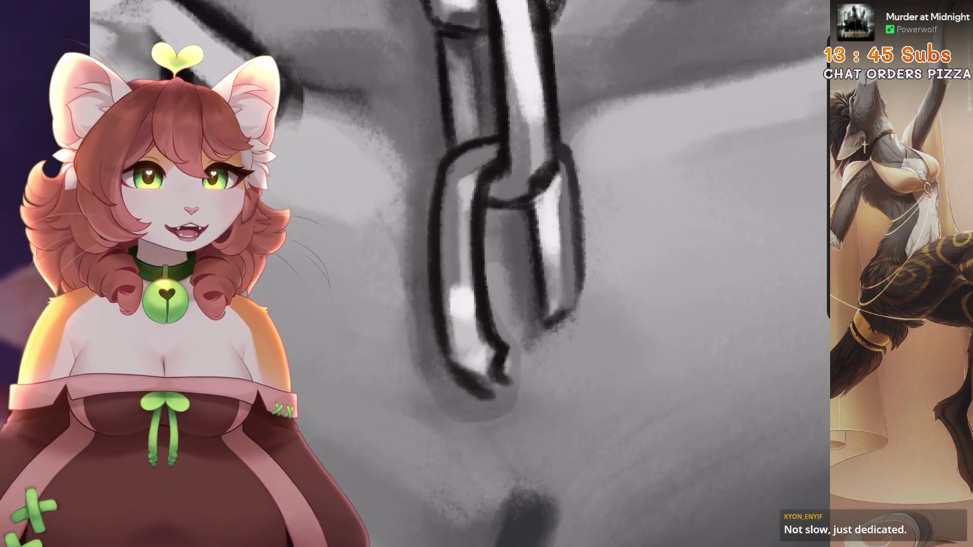
scroll(460, 273, up, 2)
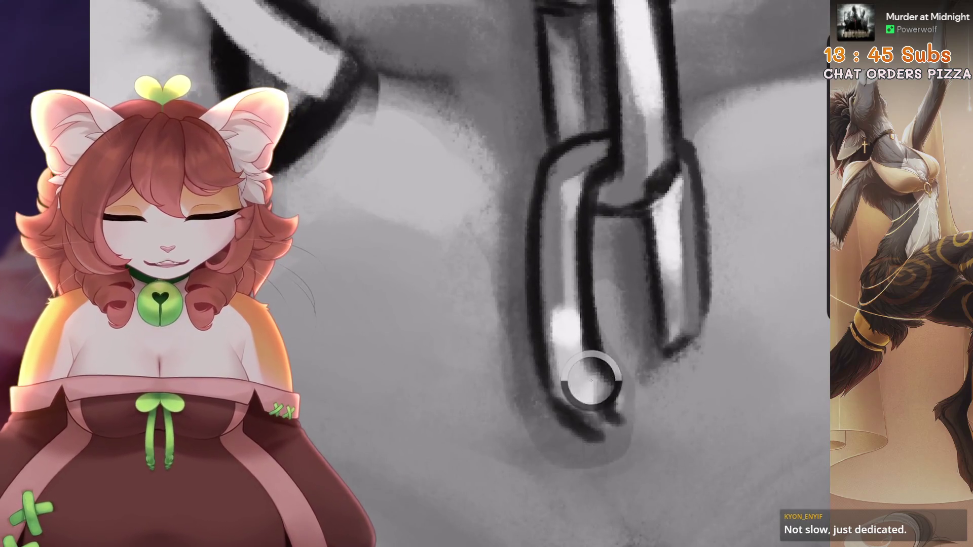
scroll(591, 380, down, 2)
scroll(530, 380, up, 1)
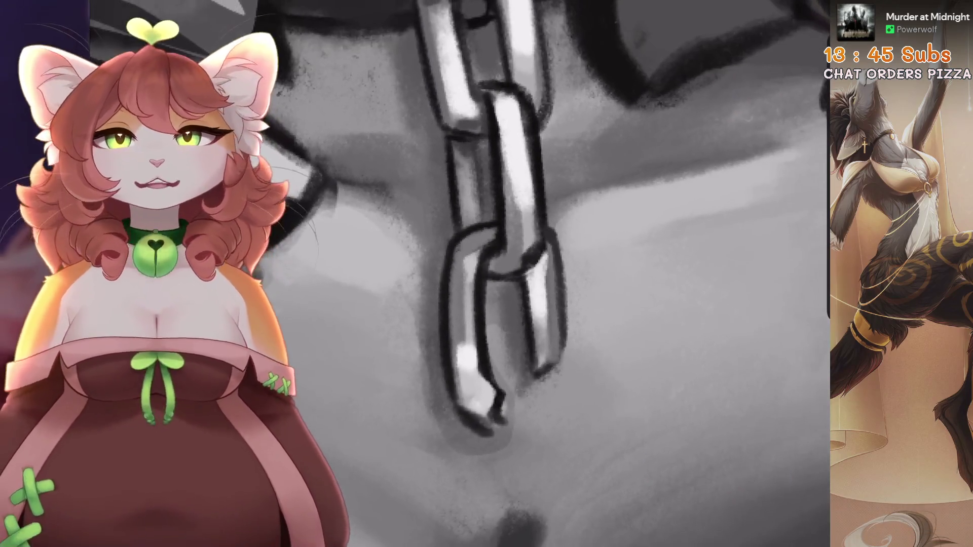
scroll(528, 402, up, 2)
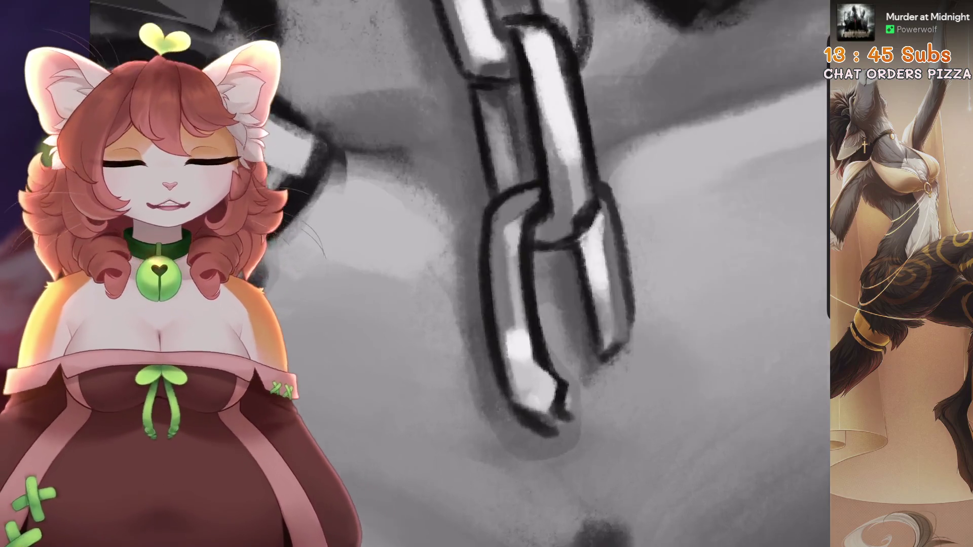
drag(606, 420, 557, 328)
scroll(552, 376, down, 3)
scroll(541, 313, up, 3)
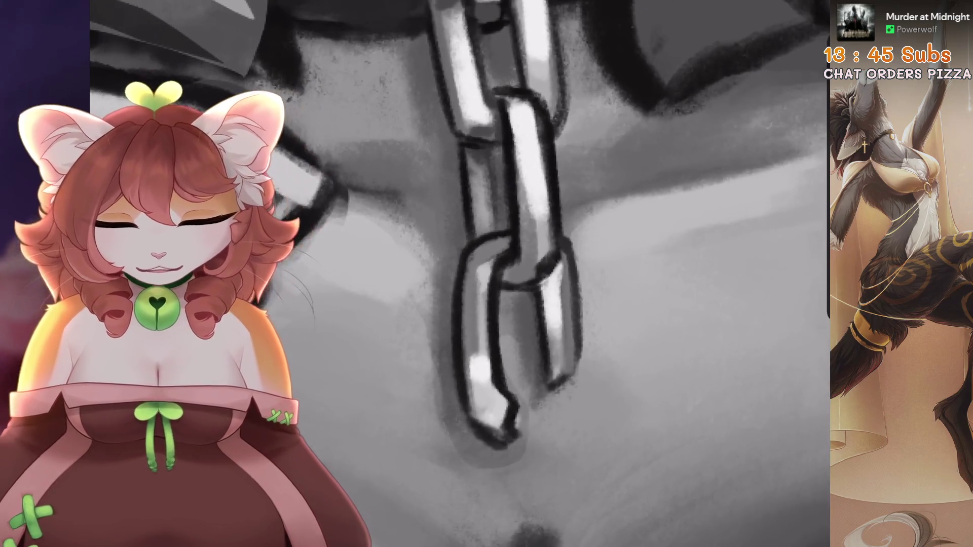
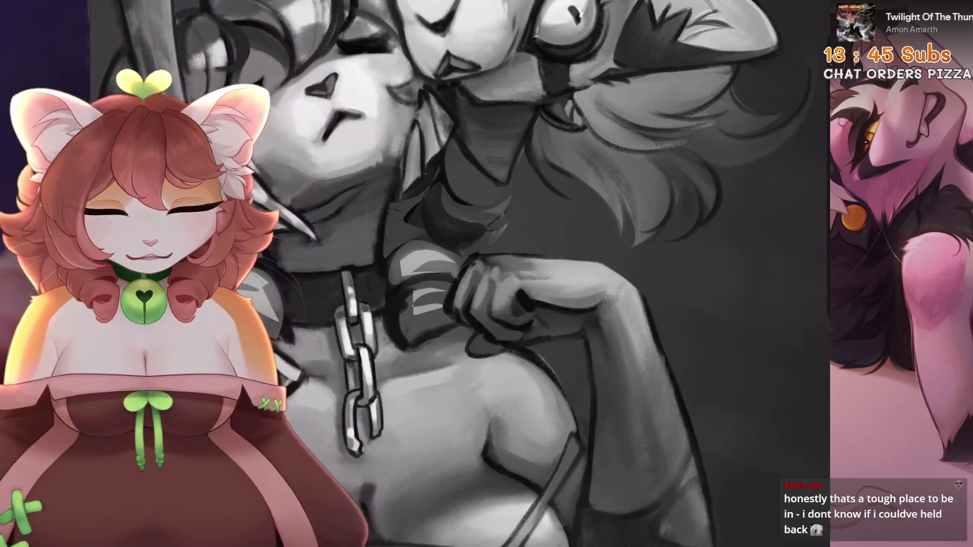
- Paint three light highlight strokes down the lower chain link, tightening its outline
scroll(510, 306, up, 5)
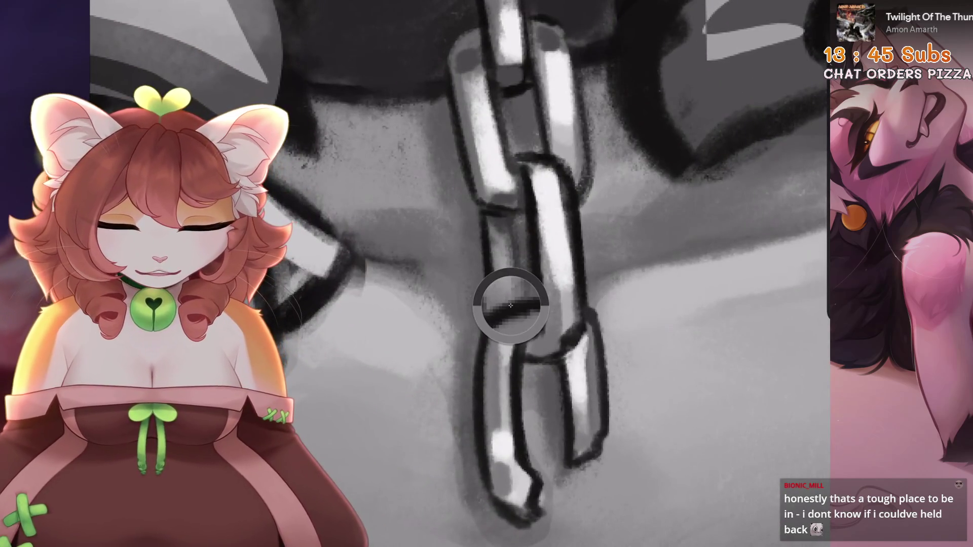
drag(512, 357, 513, 459)
drag(513, 339, 515, 477)
drag(520, 421, 520, 484)
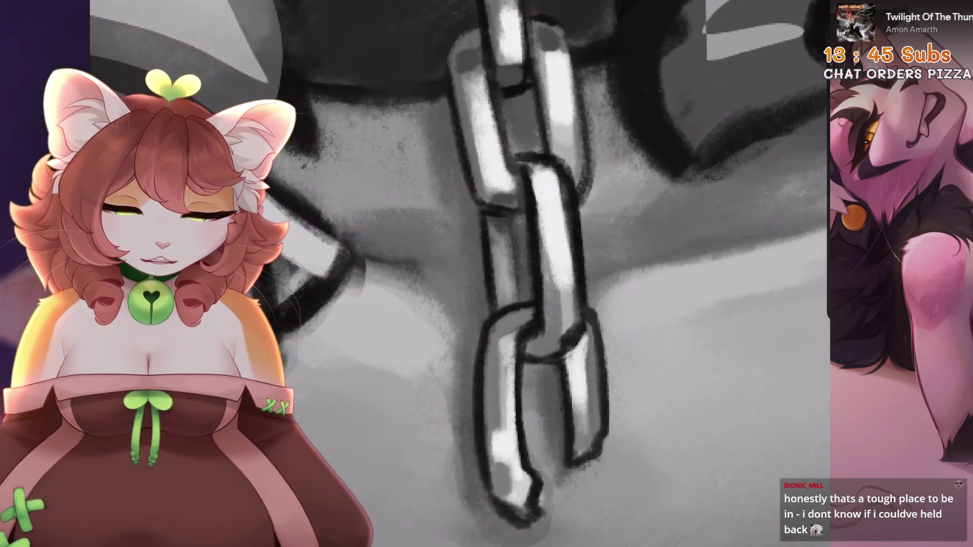
scroll(512, 330, down, 1)
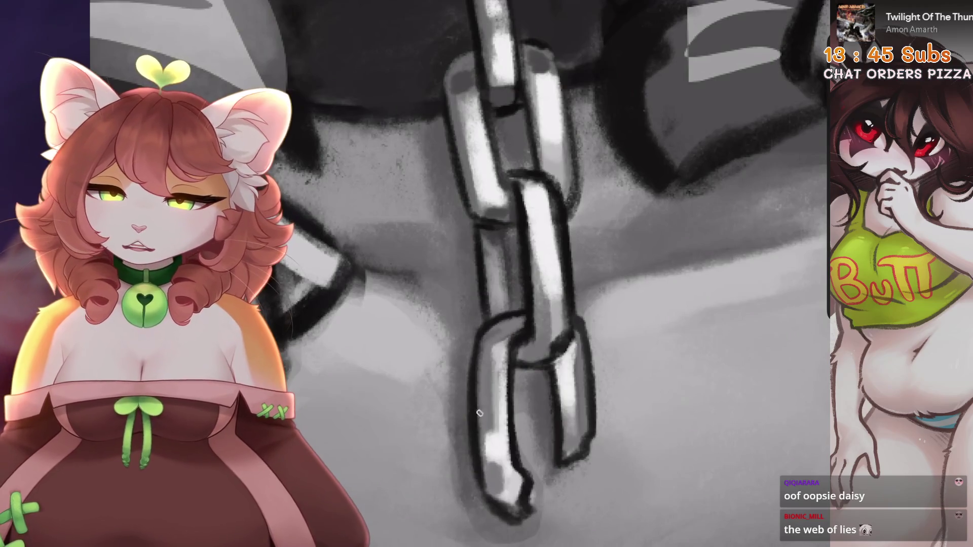
- Zoom out slightly to reframe the view around the chain
key(6)
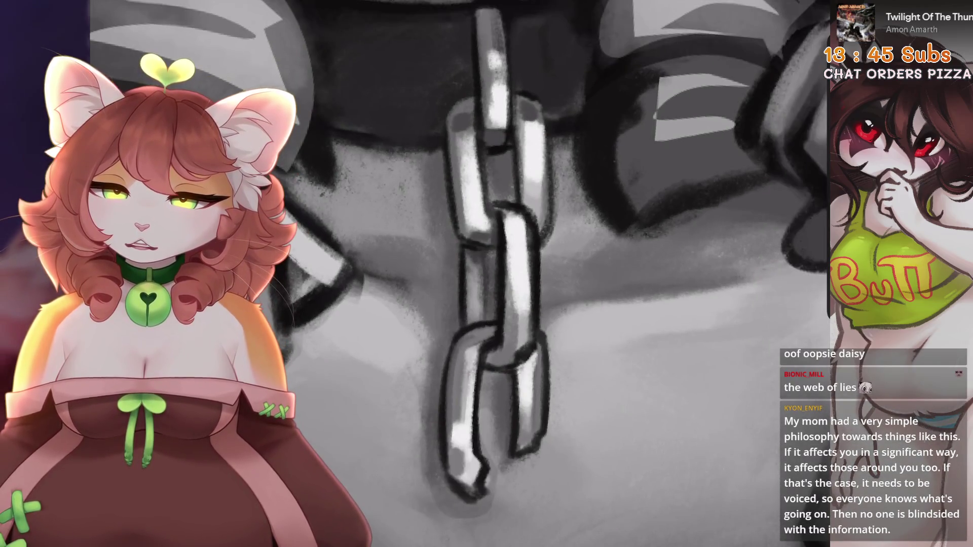
key(6)
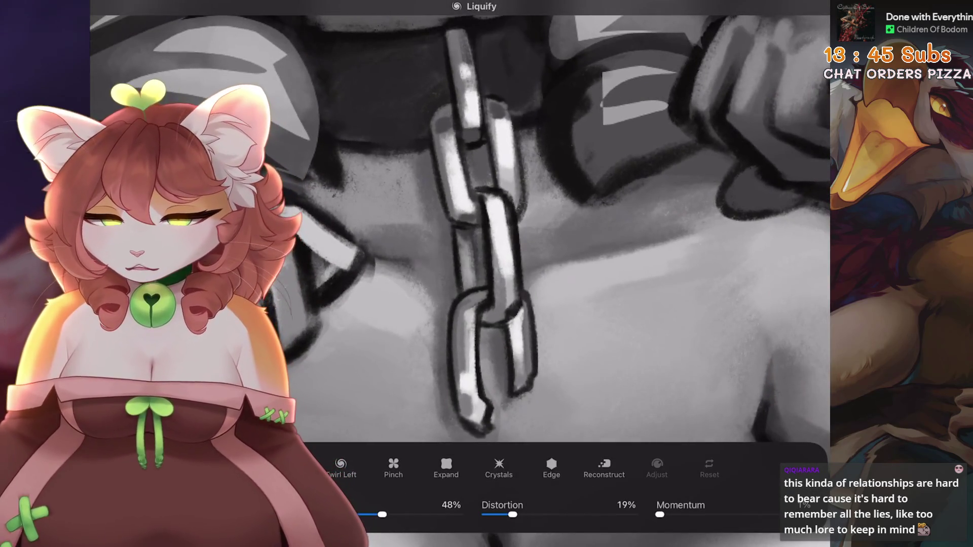
- Undo a trial warp on the lower chain link and return to the canvas
drag(472, 329, 474, 390)
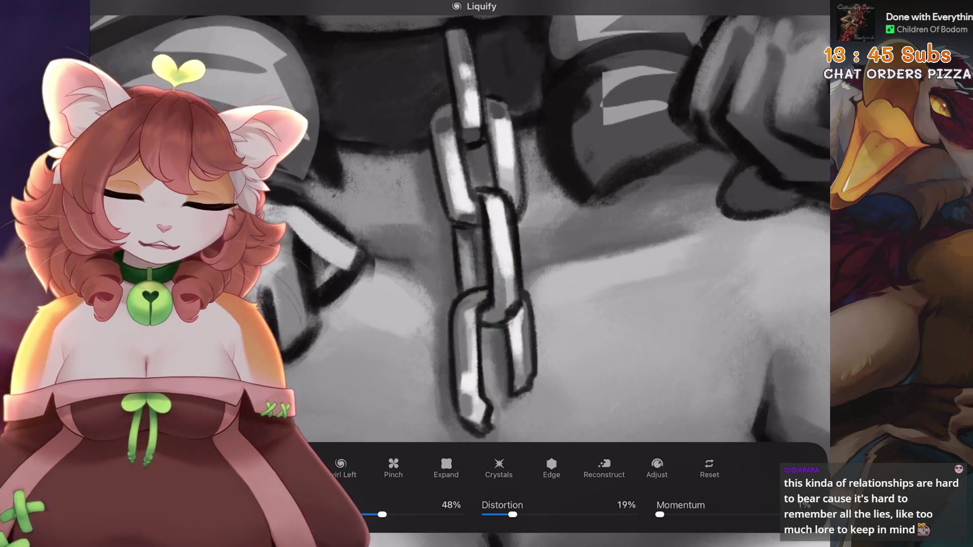
key(ctrl+z)
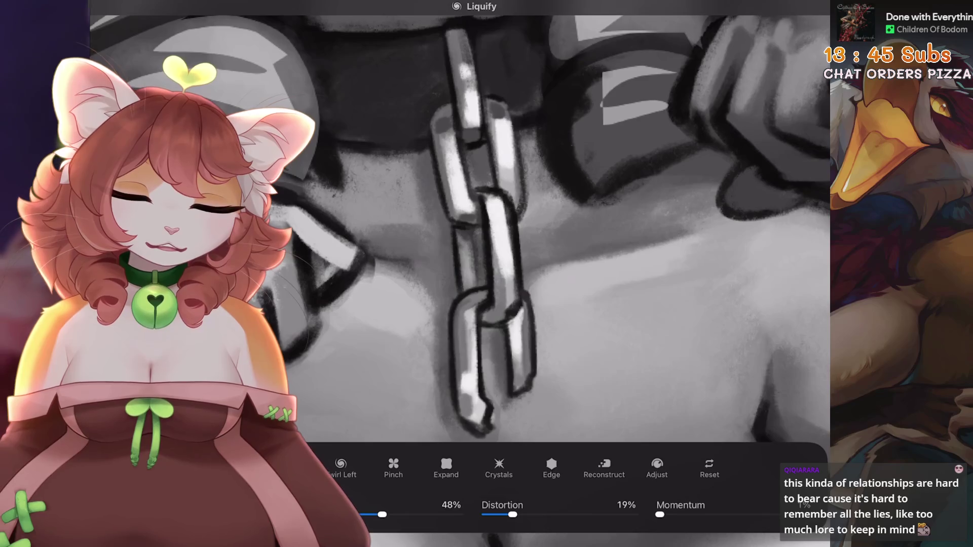
key(b)
scroll(456, 274, down, 2)
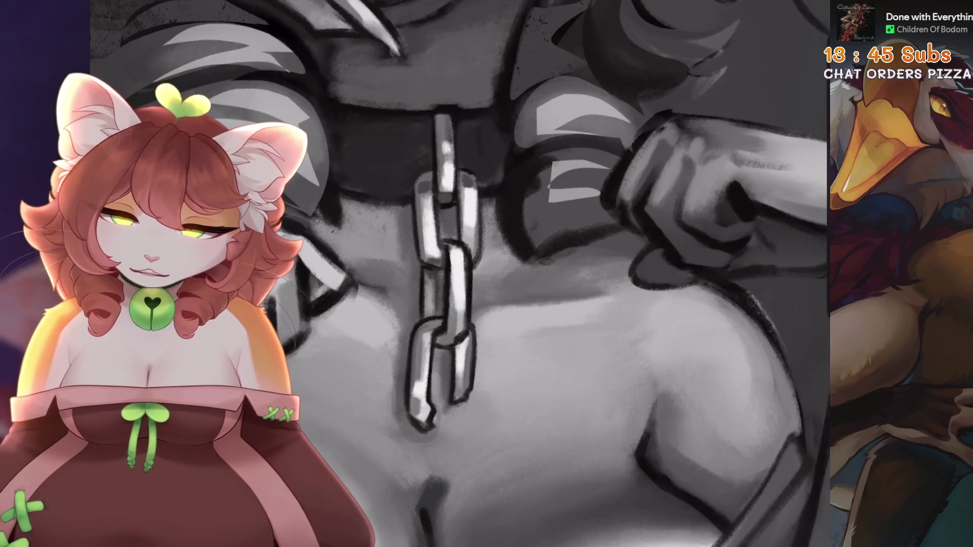
- Use Liquify to push the chain area upward and reshape the bottom link's tip
click(117, 8)
click(131, 238)
scroll(487, 229, up, 2)
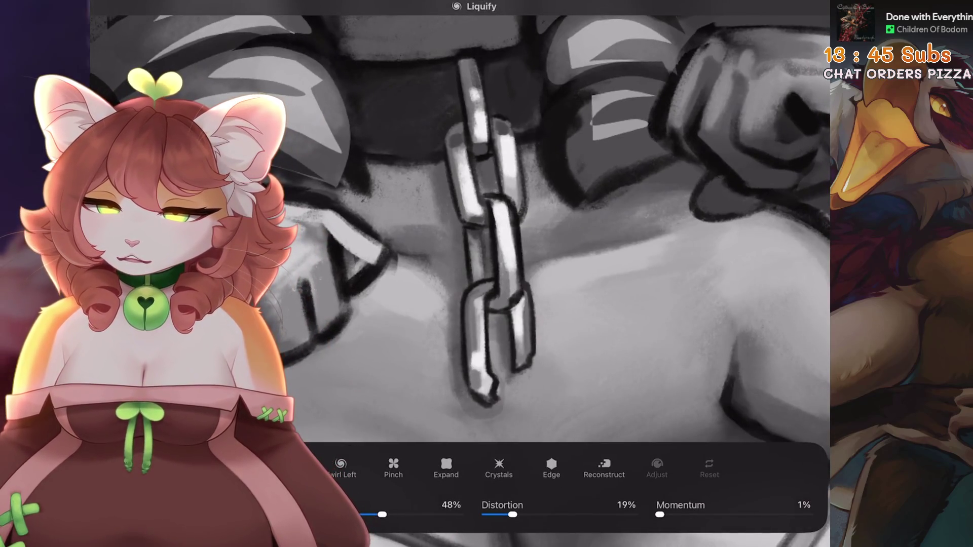
drag(486, 314, 486, 289)
drag(479, 378, 487, 345)
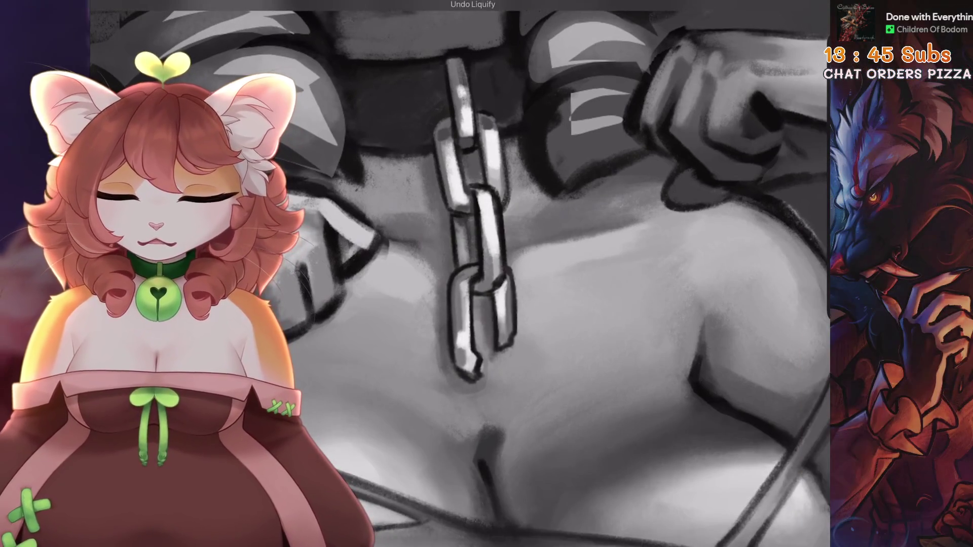
- Paint white highlights on the lower link and a new link segment at the junction
scroll(456, 274, down, 2)
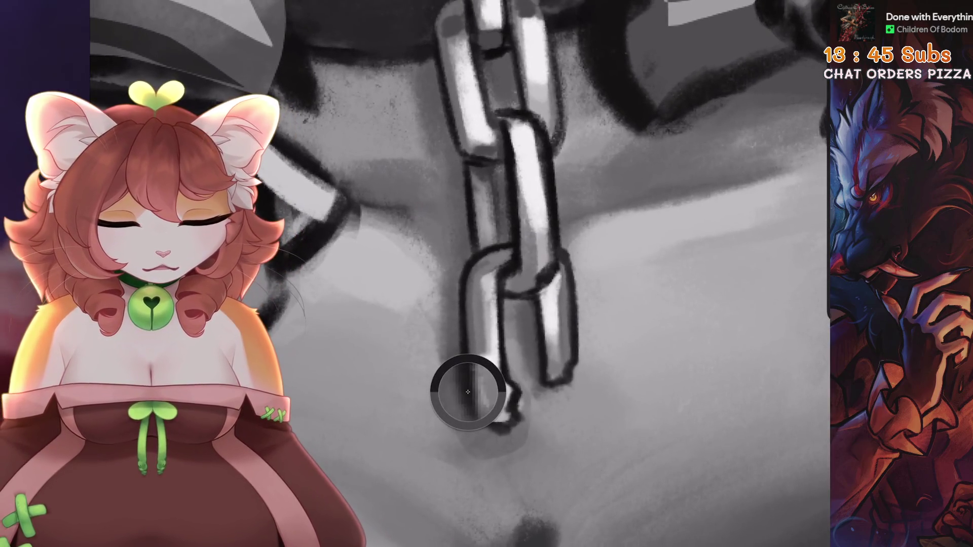
drag(468, 391, 481, 413)
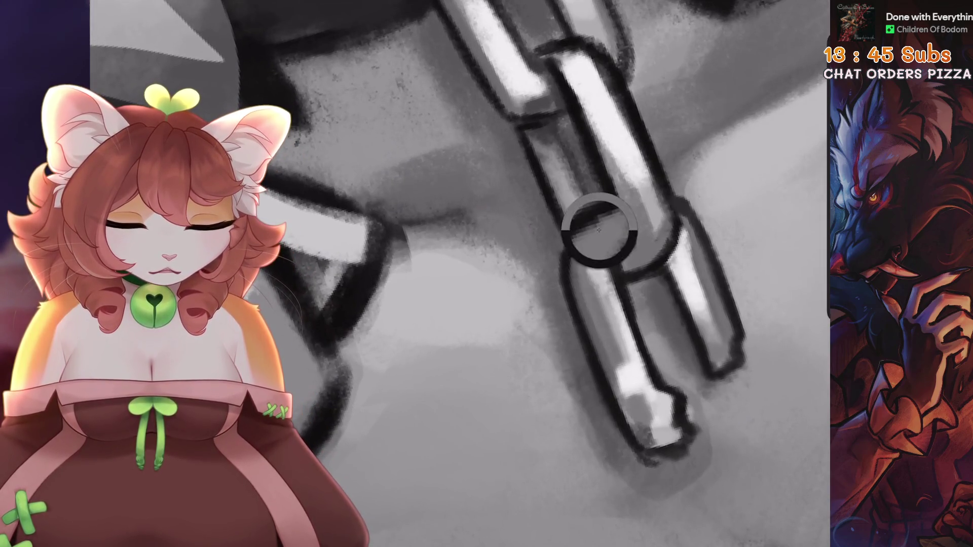
mouse_move(599, 230)
mouse_down()
mouse_move(591, 226)
mouse_move(574, 251)
mouse_up()
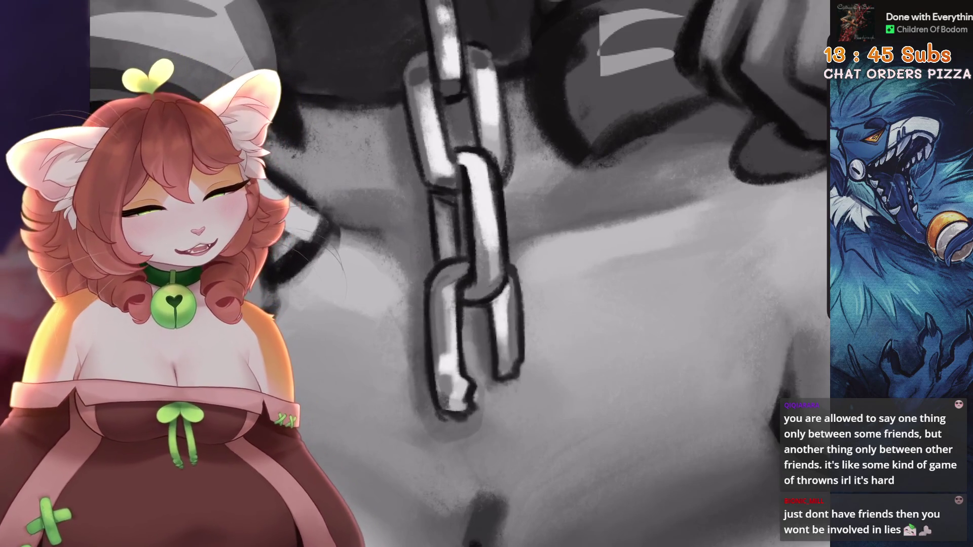
- With a 9% brush, paint a light stroke between the hanging chain's lower links
scroll(538, 239, up, 5)
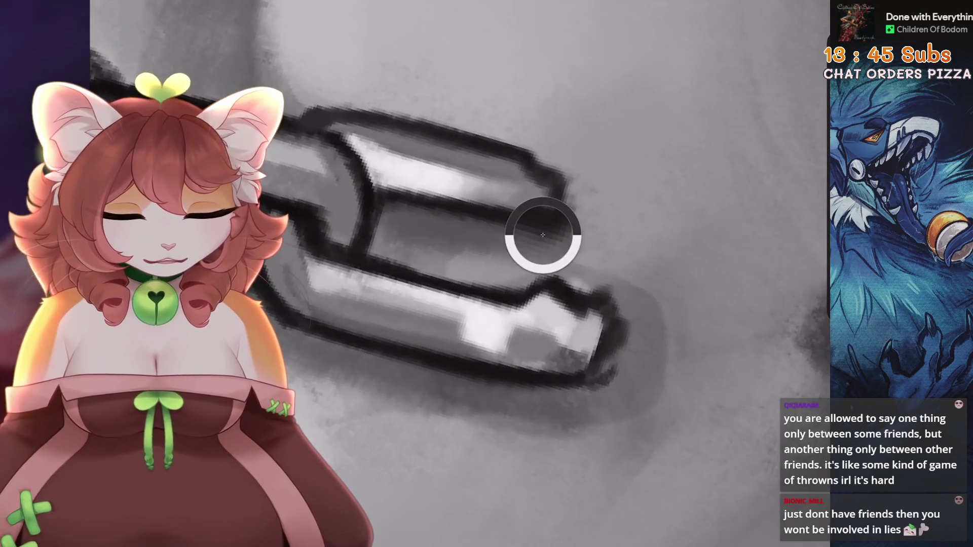
scroll(598, 355, down, 1)
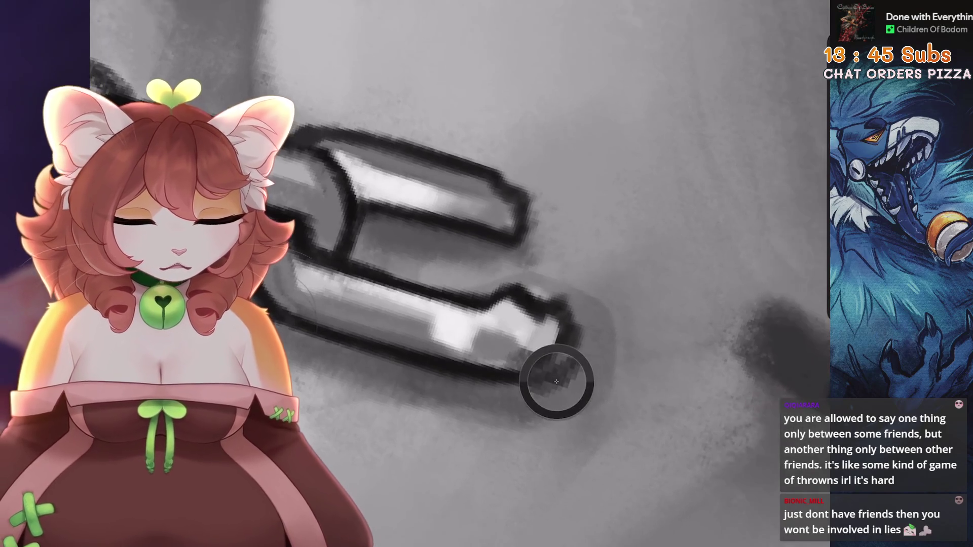
key(5)
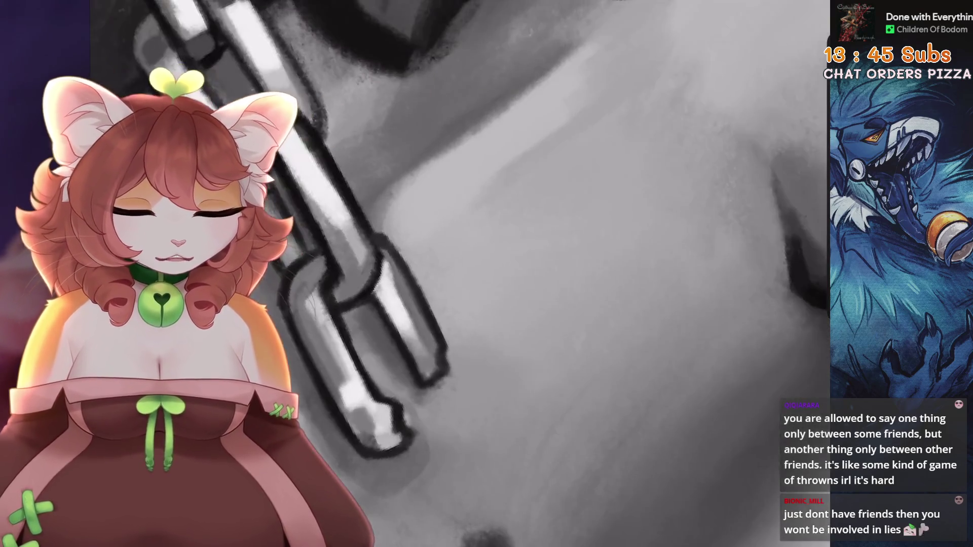
key(5)
scroll(533, 390, up, 2)
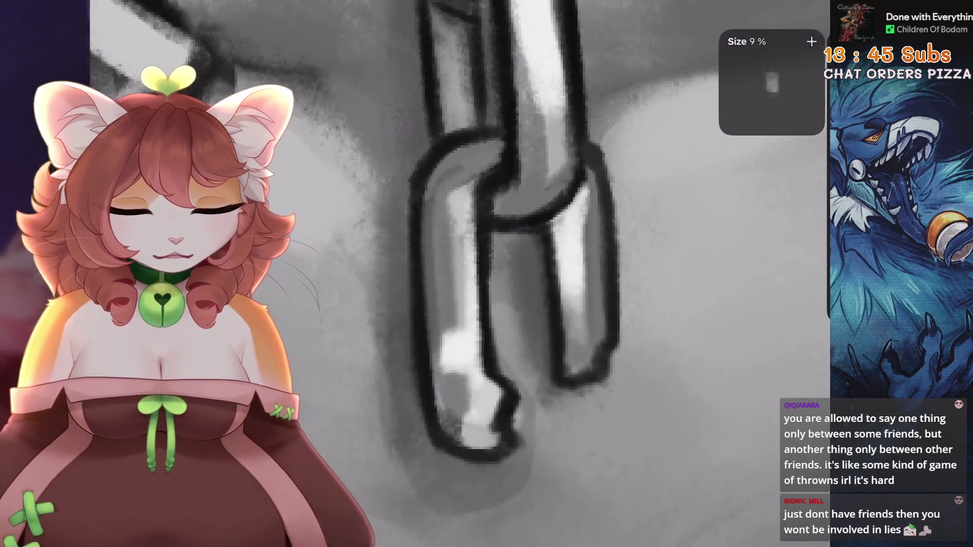
drag(512, 254, 512, 355)
key(2)
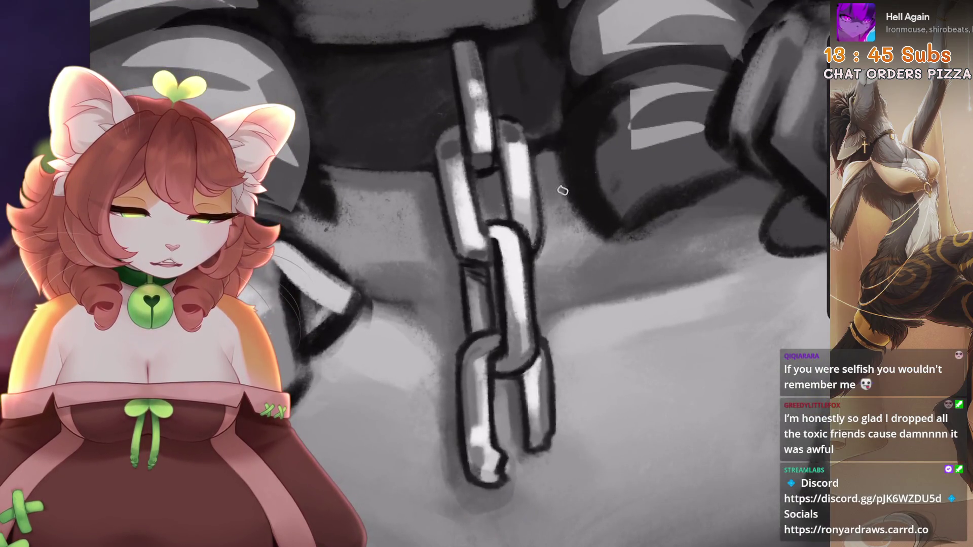
- Paint dark shadow strokes beside the horizontal chain links, undoing the last one
mouse_move(563, 191)
mouse_down()
mouse_move(567, 235)
mouse_move(583, 256)
mouse_move(588, 242)
mouse_up()
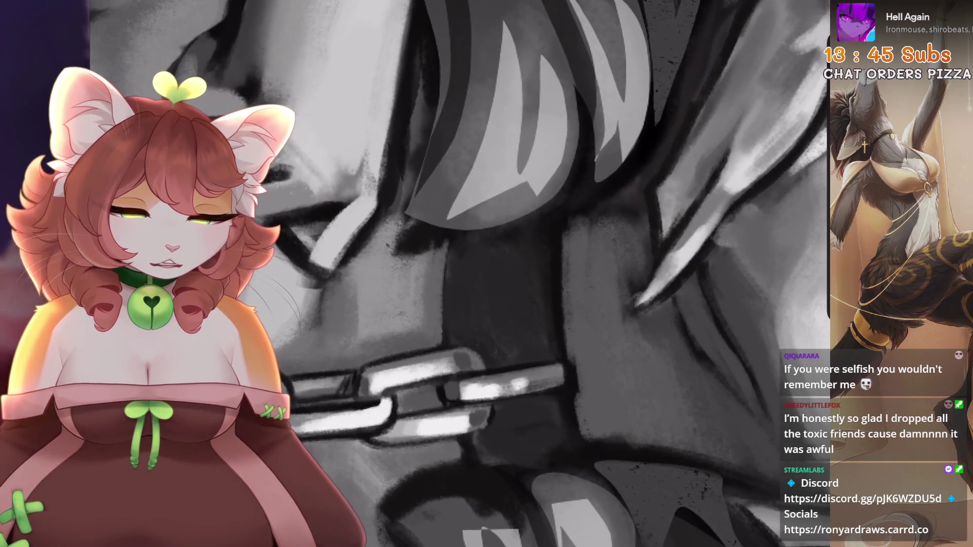
drag(449, 251, 446, 337)
drag(446, 239, 441, 340)
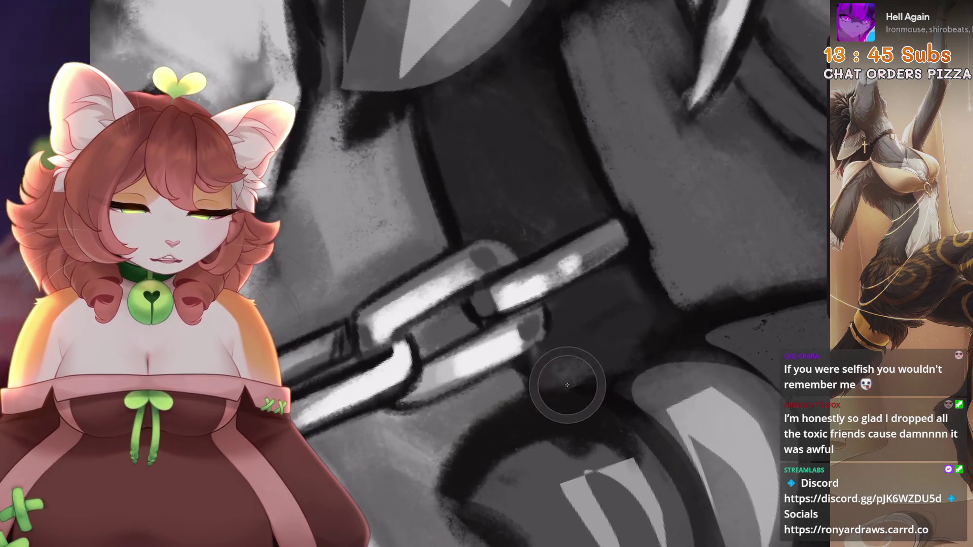
key(ctrl+z)
drag(543, 355, 504, 357)
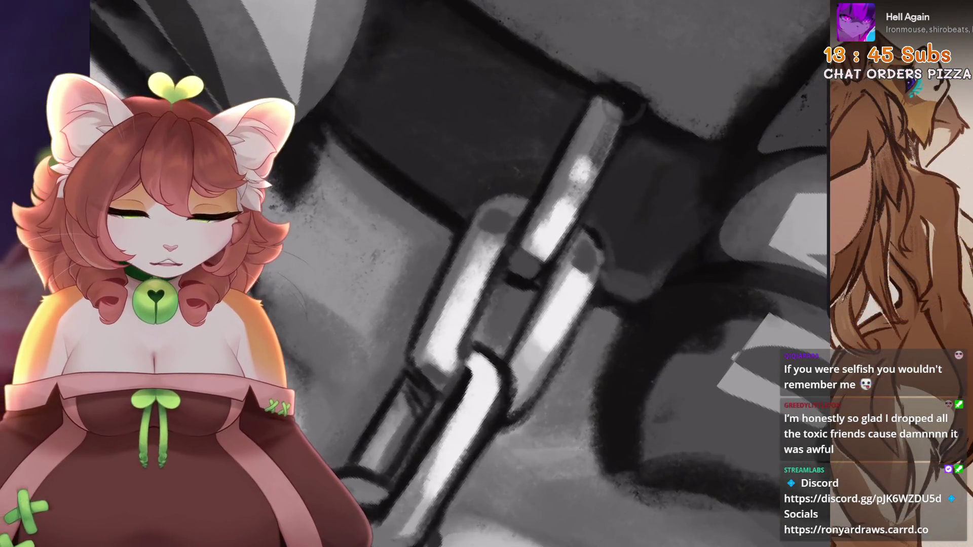